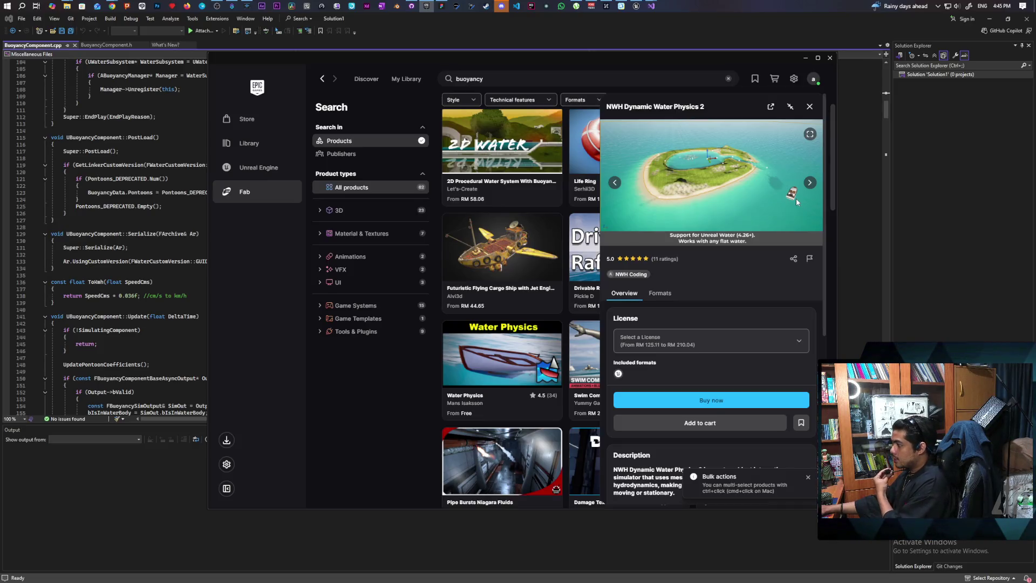
Step: Browse back and forth through the NWH Dynamic Water Physics 2 preview images
left_click(809, 184)
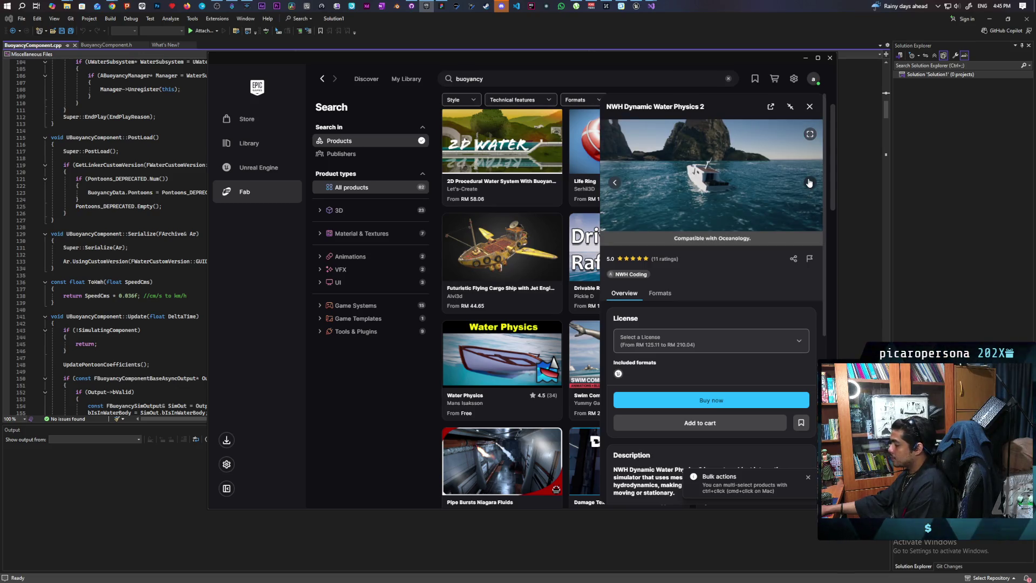
left_click(809, 185)
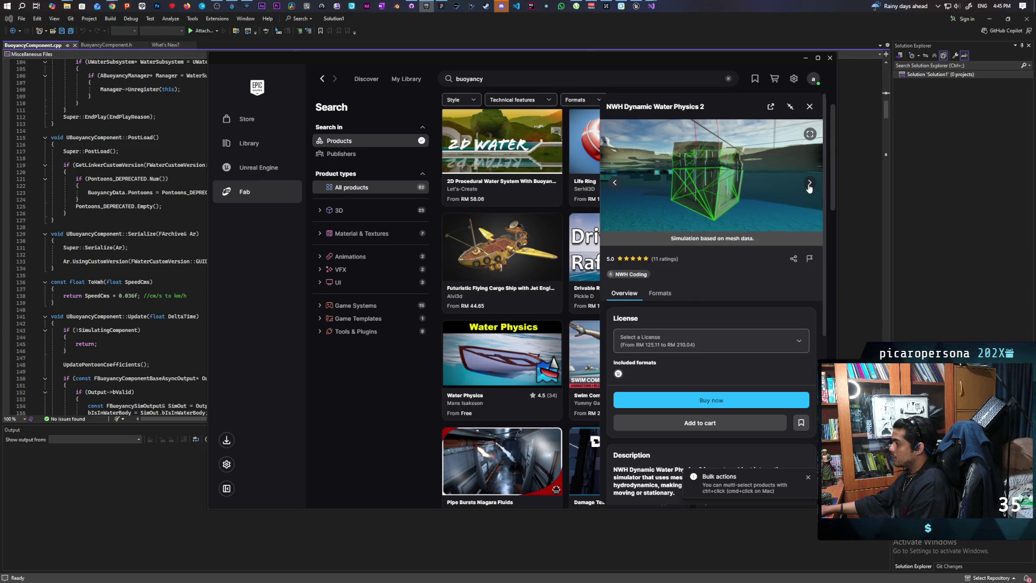
left_click(809, 185)
left_click(615, 184)
left_click(615, 183)
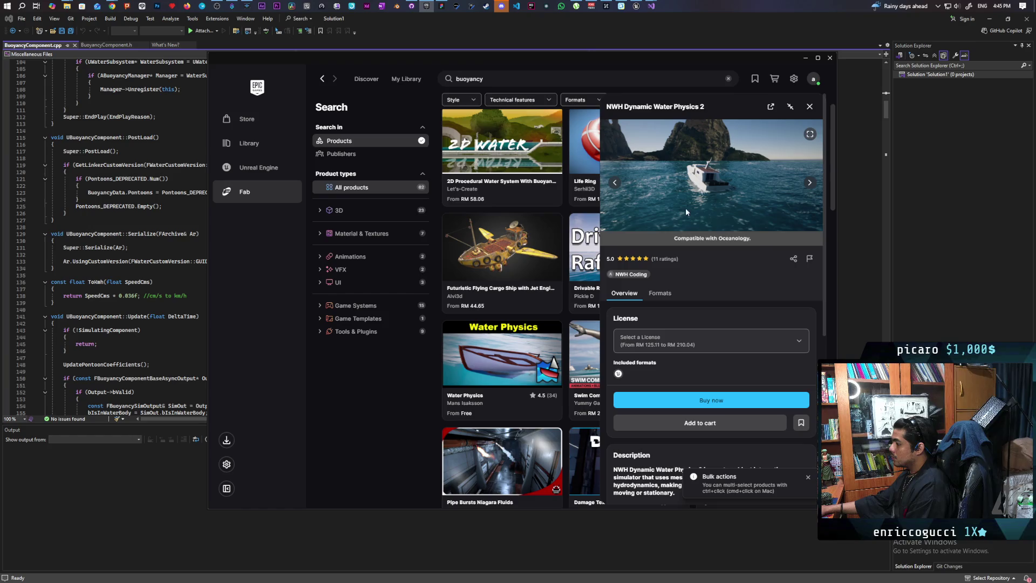
Step: Expand the product description to reveal the full feature list
scroll(747, 227, "down", 3)
scroll(745, 208, "up", 2)
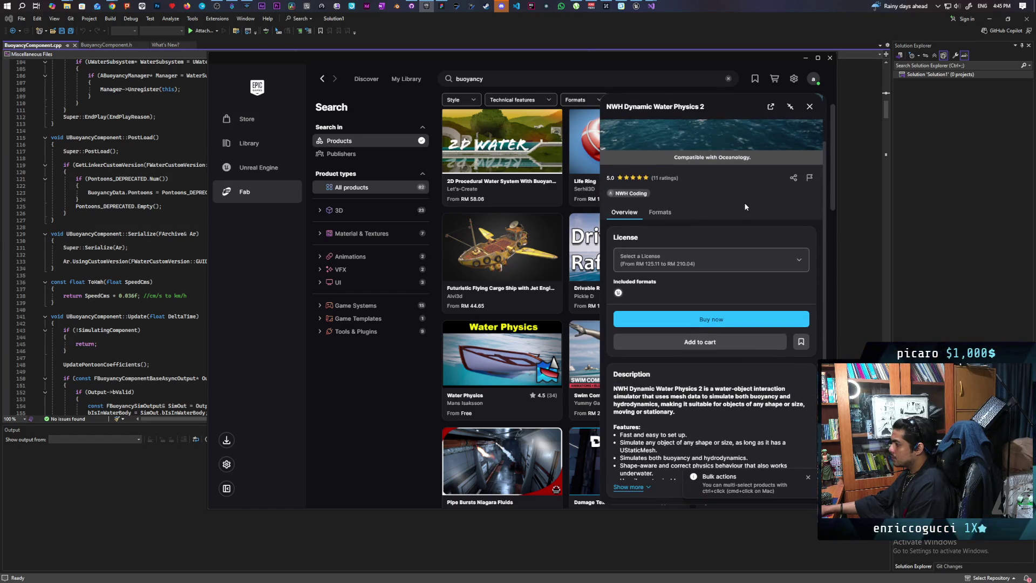
scroll(747, 205, "down", 2)
scroll(747, 205, "down", 1)
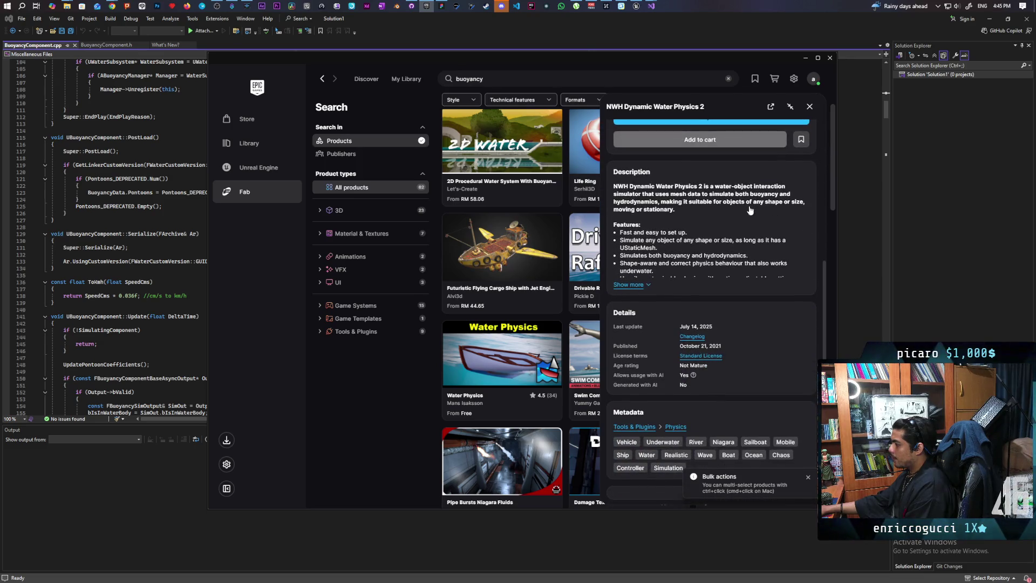
left_click(635, 286)
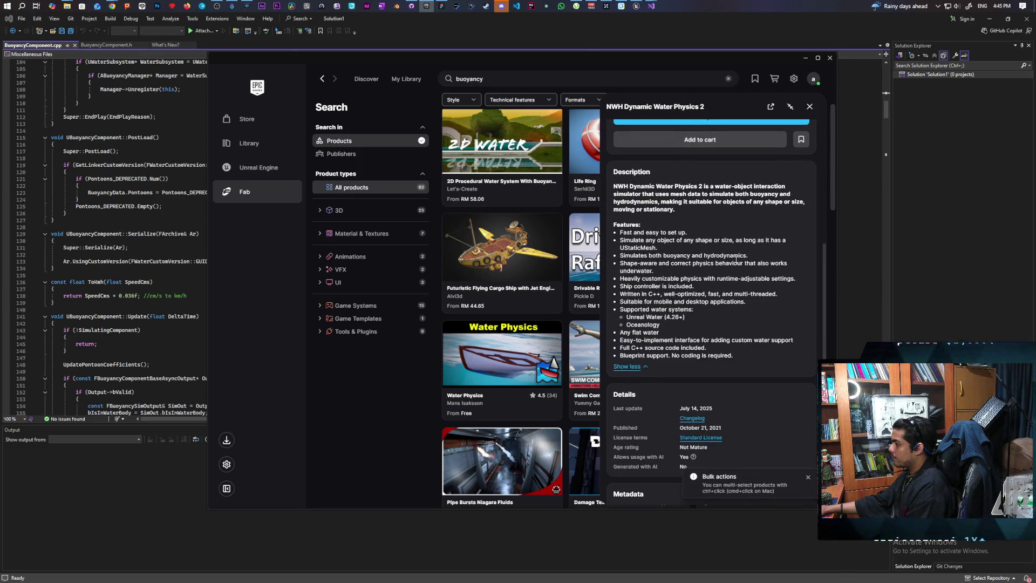
scroll(743, 241, "up", 1)
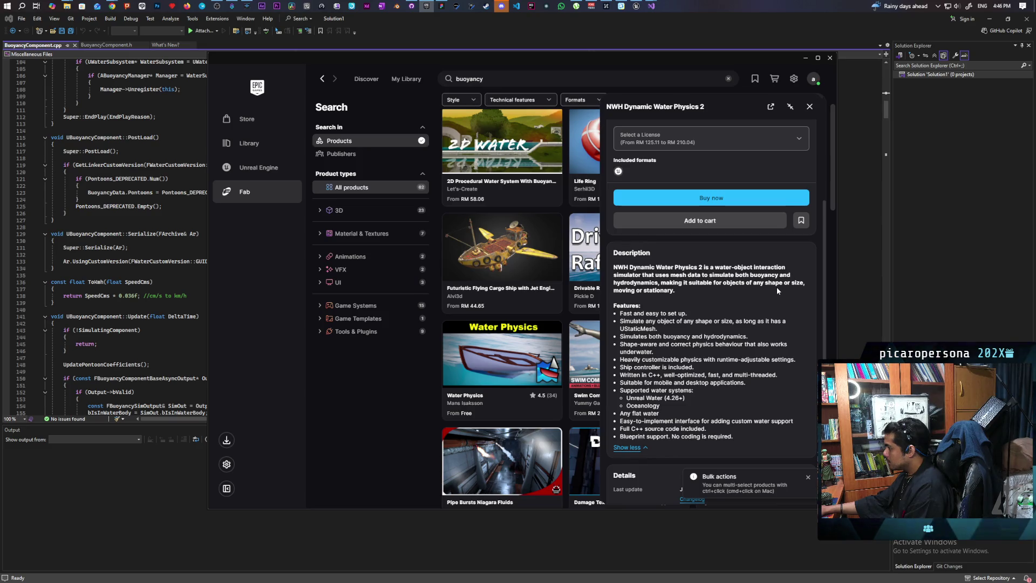
scroll(776, 286, "down", 1)
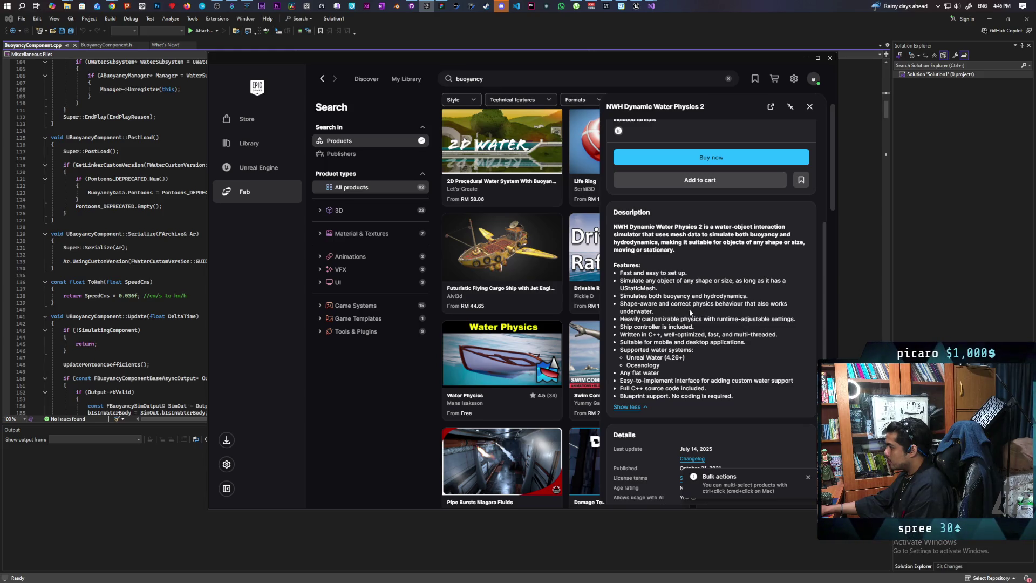
Step: Highlight the 'Any flat water' bullet, then collapse the description to its short preview
scroll(693, 305, "down", 1)
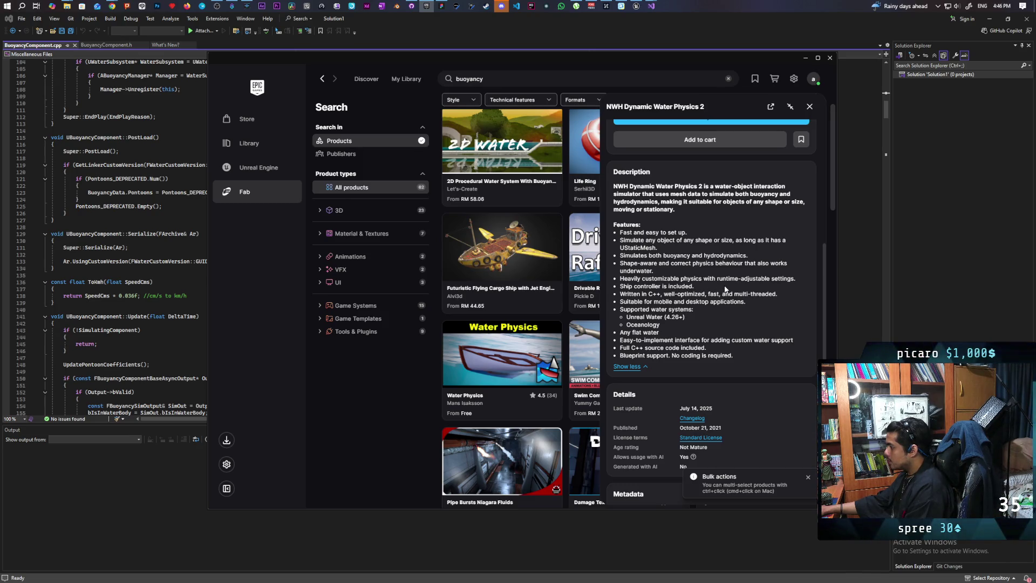
scroll(708, 283, "down", 1)
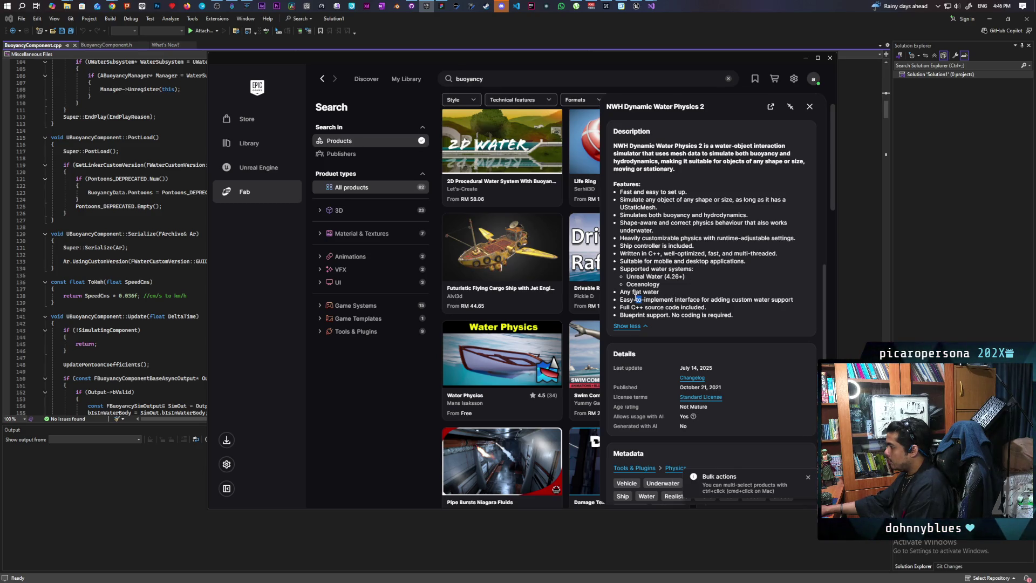
triple_click(639, 293)
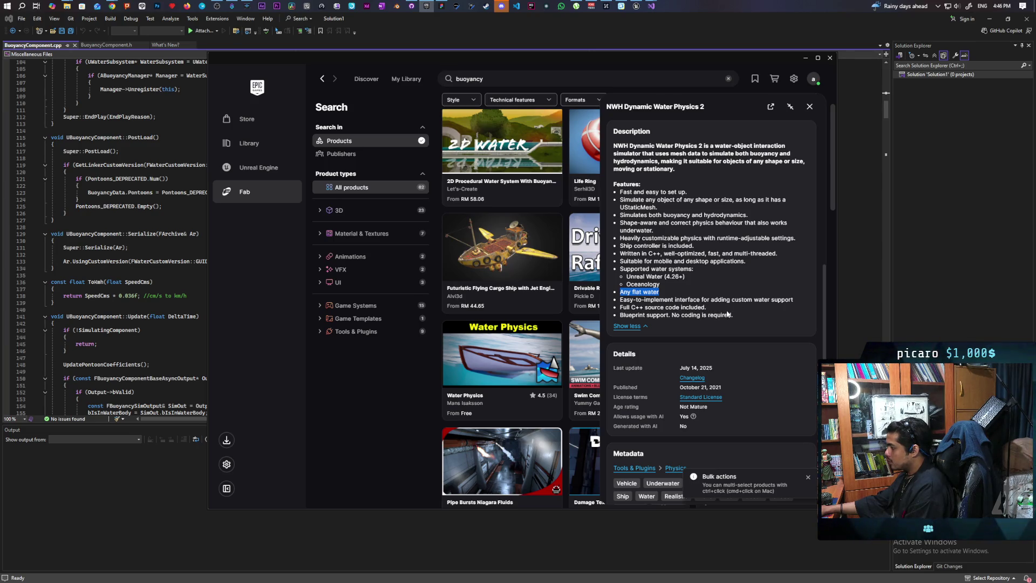
left_click(636, 327)
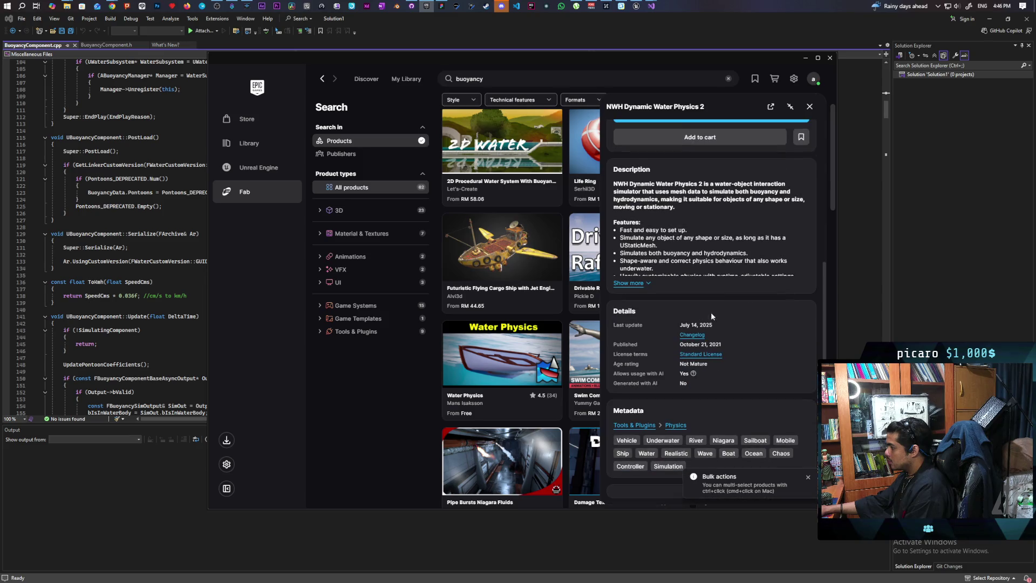
left_click(640, 287)
scroll(684, 283, "down", 2)
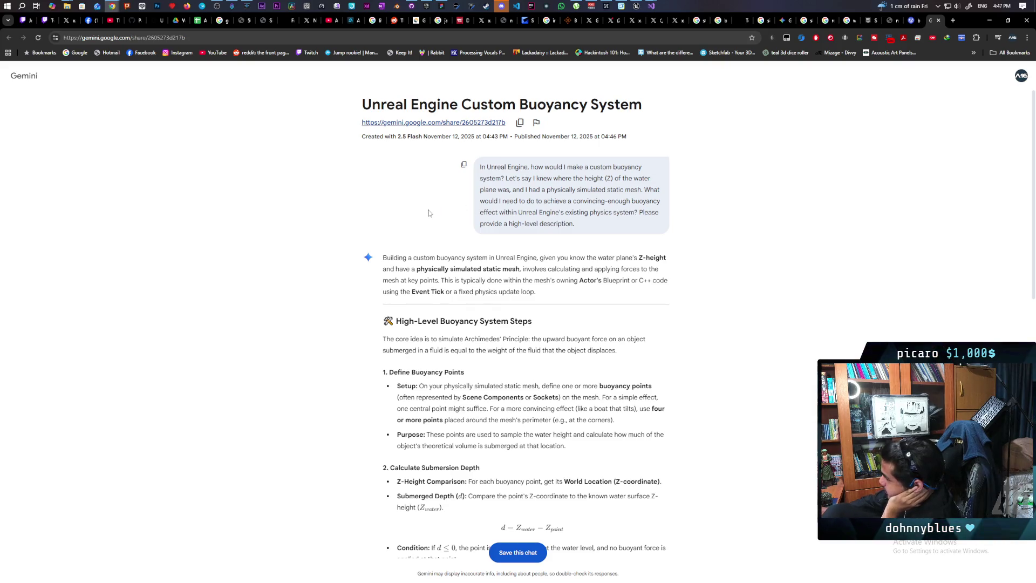
Step: Scroll through Gemini's high-level steps for an Archimedes-based custom buoyancy system
scroll(361, 246, "down", 2)
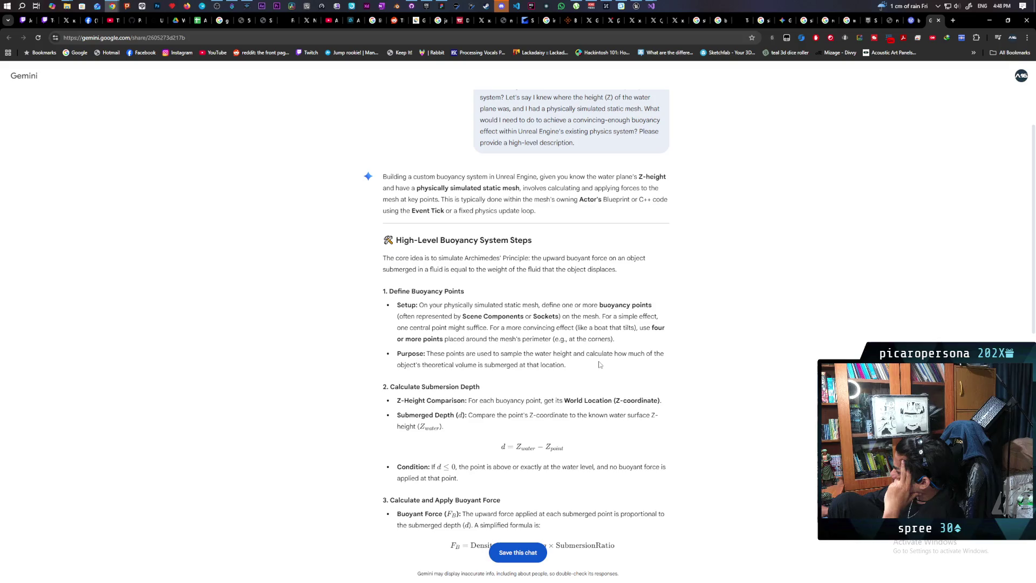
scroll(599, 365, "down", 1)
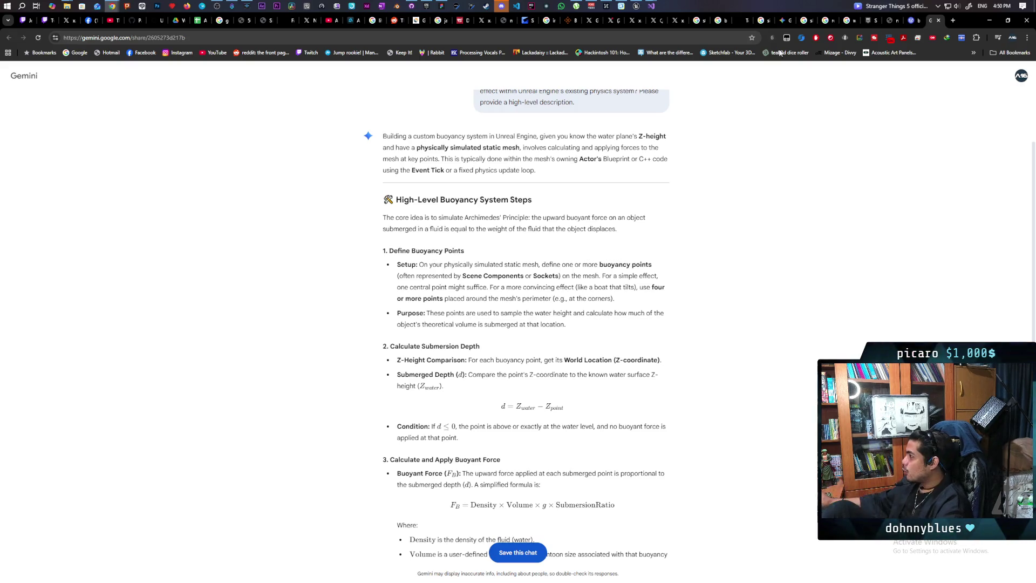
left_click(637, 6)
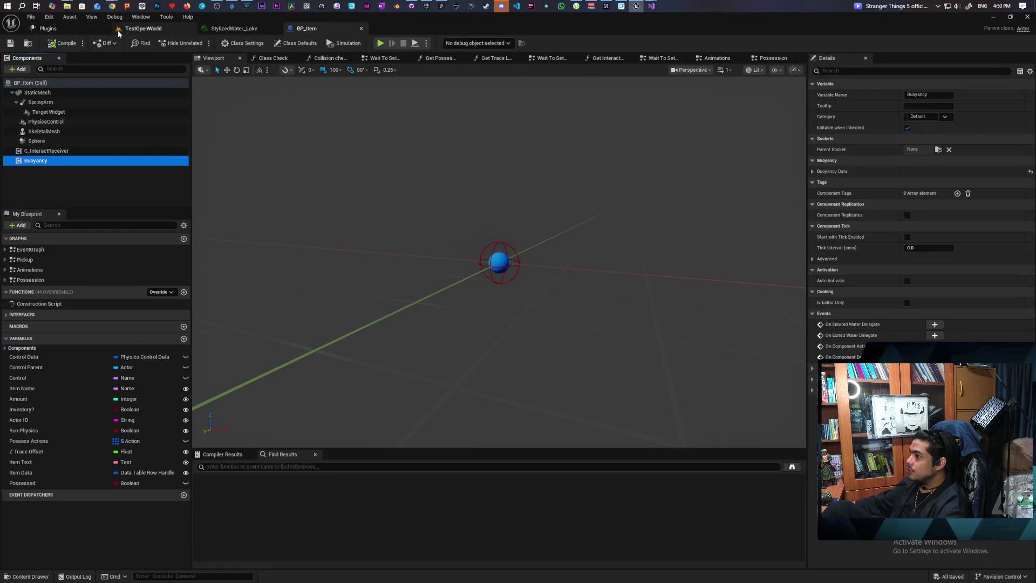
Step: From the TestOpenWorld tab, open TestLevel in the Levels folder, which crashes the editor
left_click(143, 28)
left_click(31, 43)
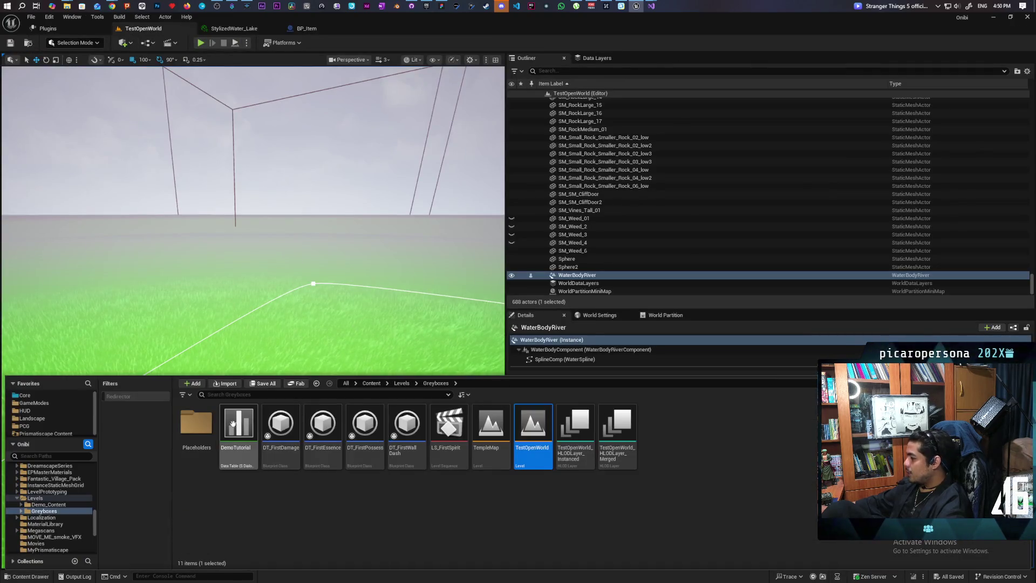
double_click(201, 429)
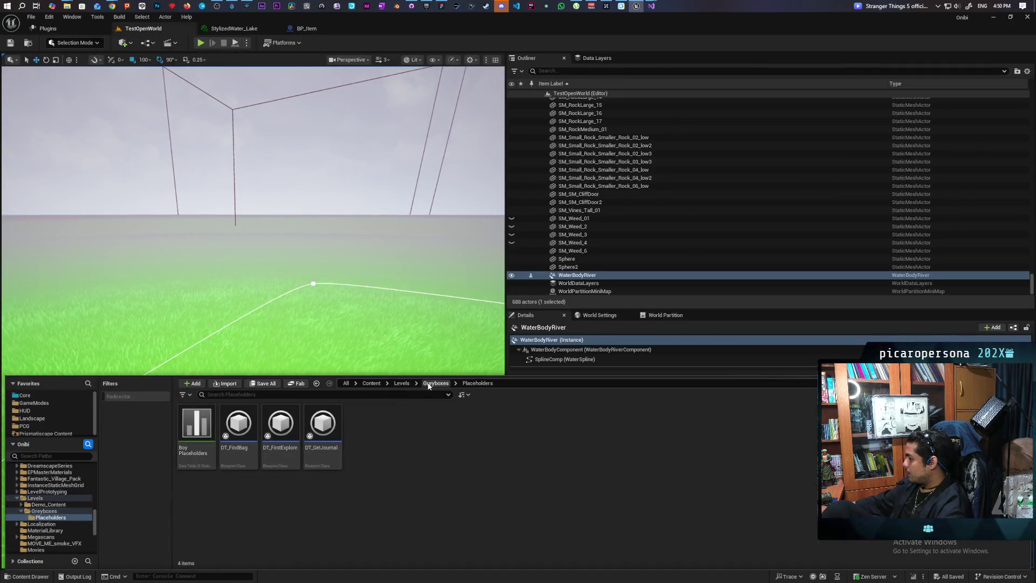
left_click(402, 383)
left_click(668, 430)
double_click(668, 430)
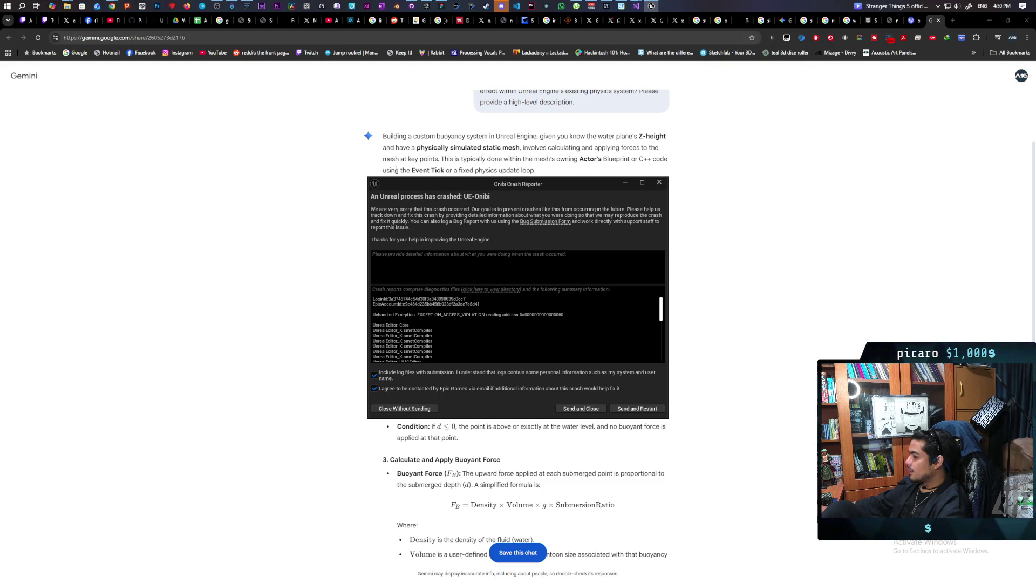
Step: Send the crash report, restart Unreal, and return once TestOpenWorld reloads with 688 actors
left_click(654, 409)
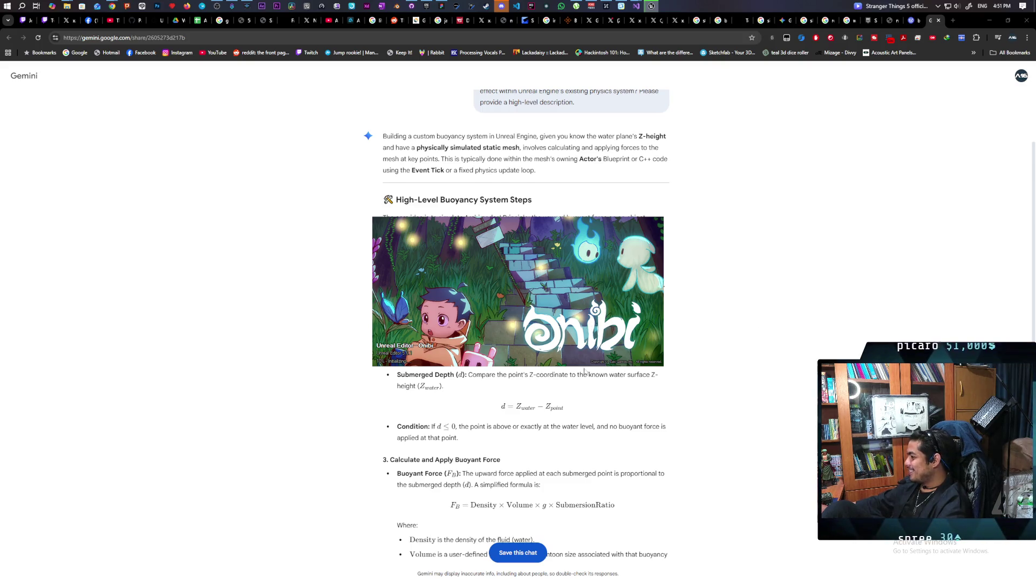
left_click(254, 403)
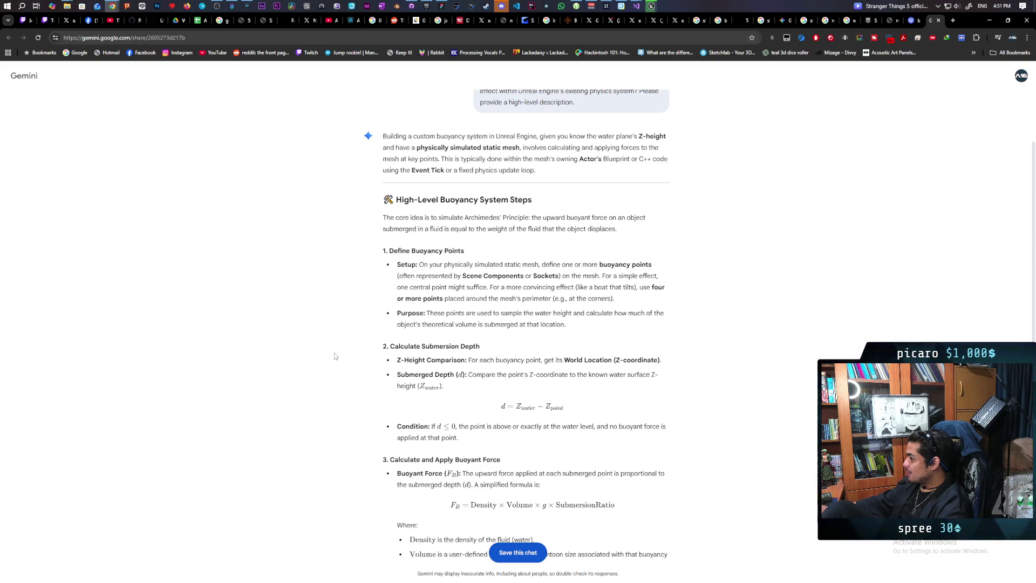
scroll(336, 356, "down", 3)
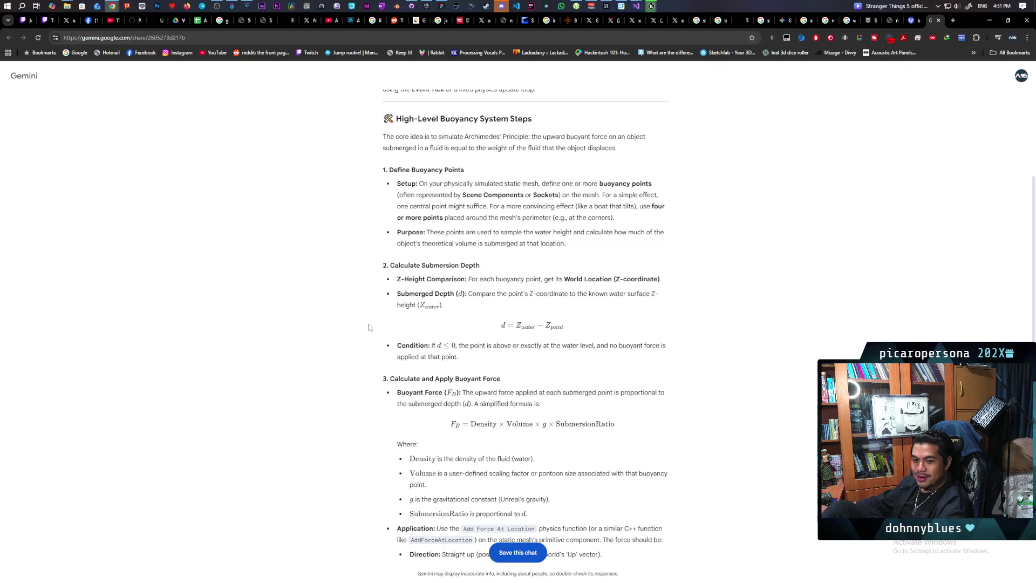
key("alt+Tab")
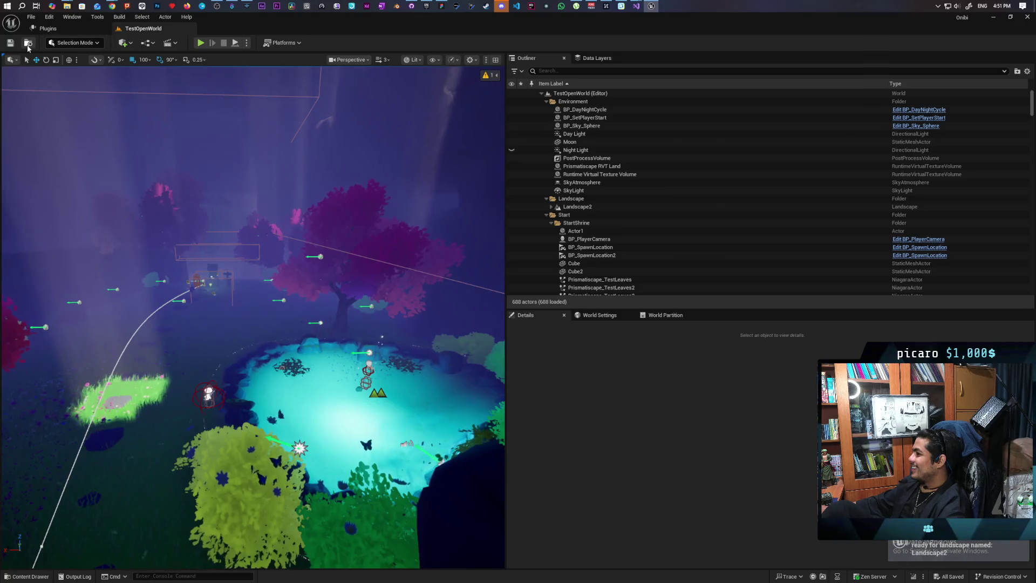
Step: Reopen TestLevel from the Levels folder via the Content Drawer, crashing the editor again
key("ctrl+space")
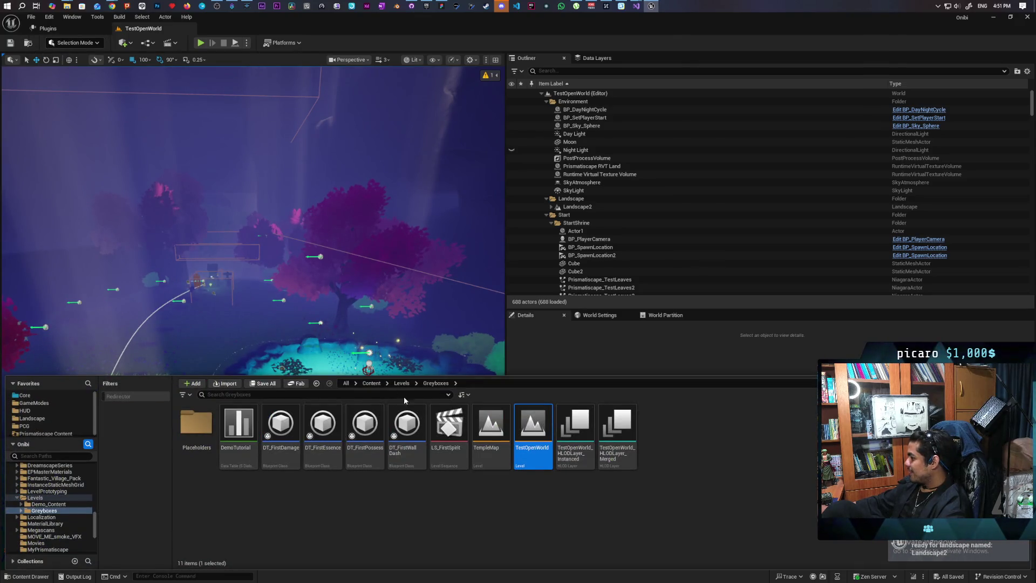
left_click(401, 383)
double_click(667, 452)
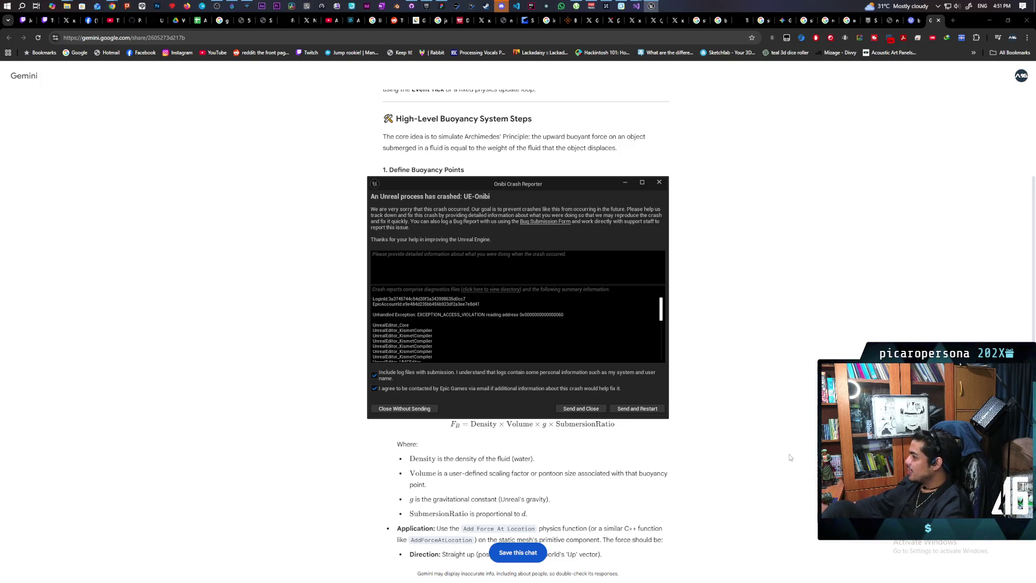
scroll(569, 323, "down", 5)
scroll(570, 323, "down", 5)
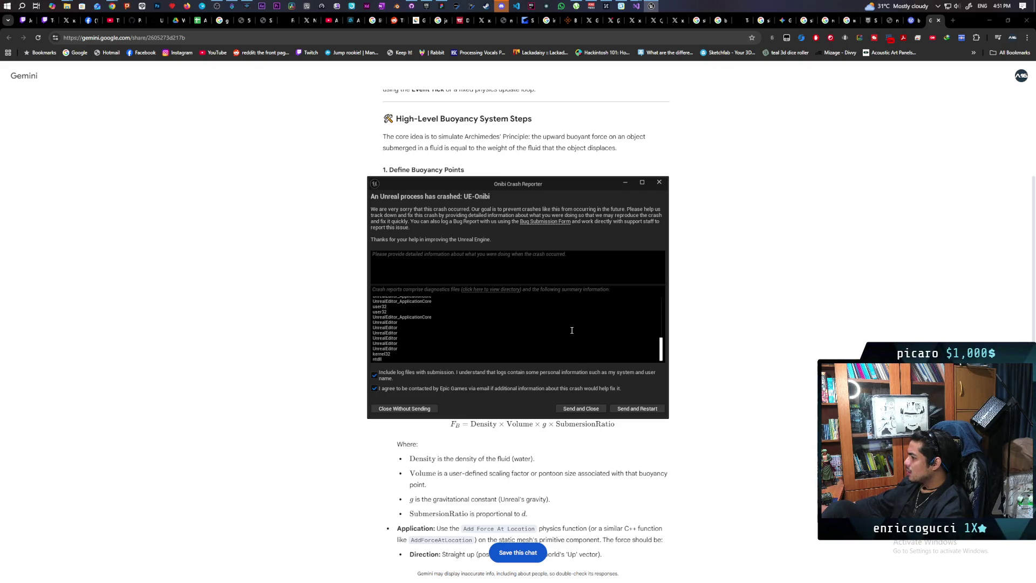
scroll(572, 330, "up", 5)
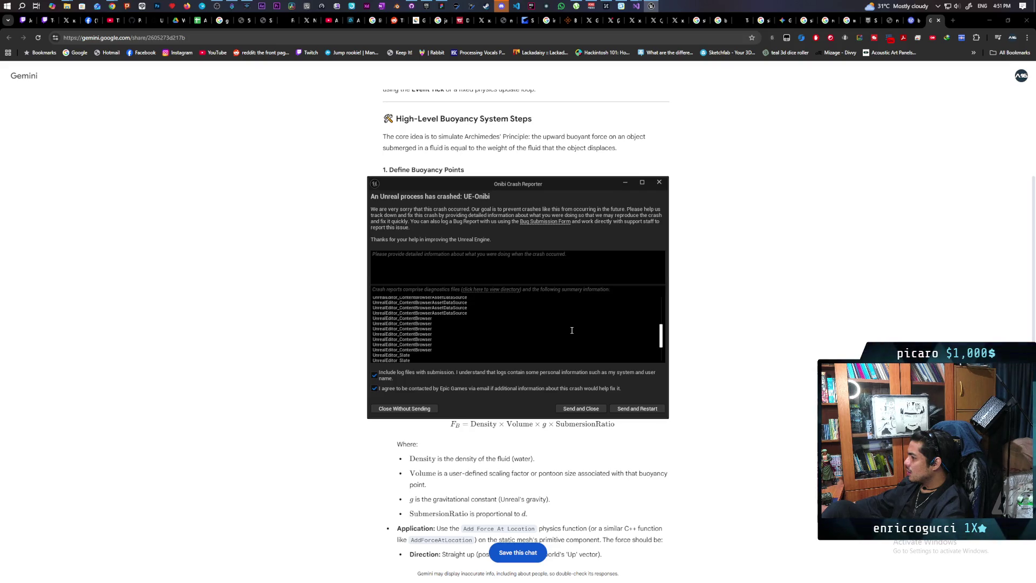
scroll(572, 329, "up", 2)
scroll(572, 331, "down", 2)
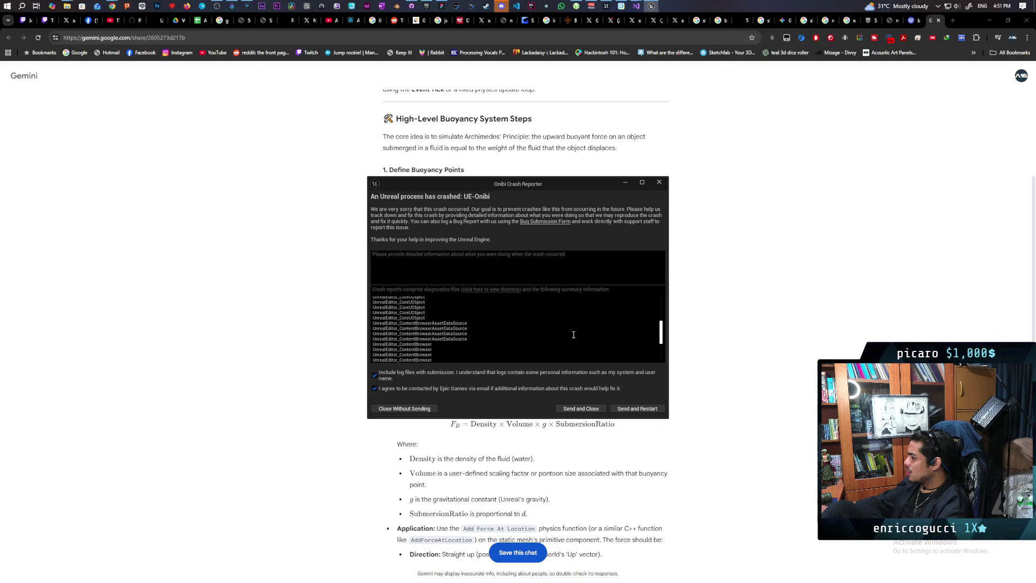
scroll(574, 334, "up", 4)
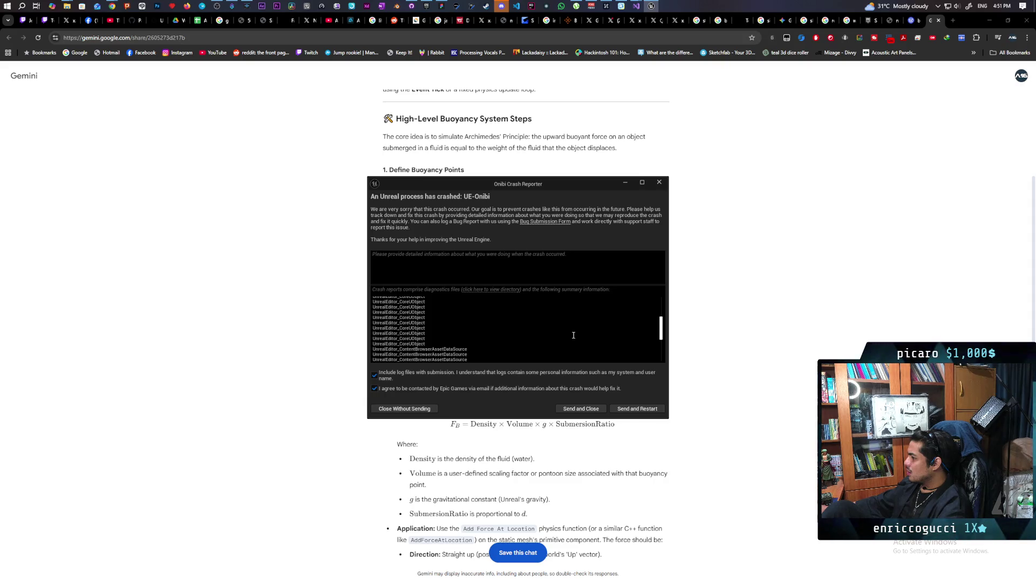
scroll(575, 339, "up", 4)
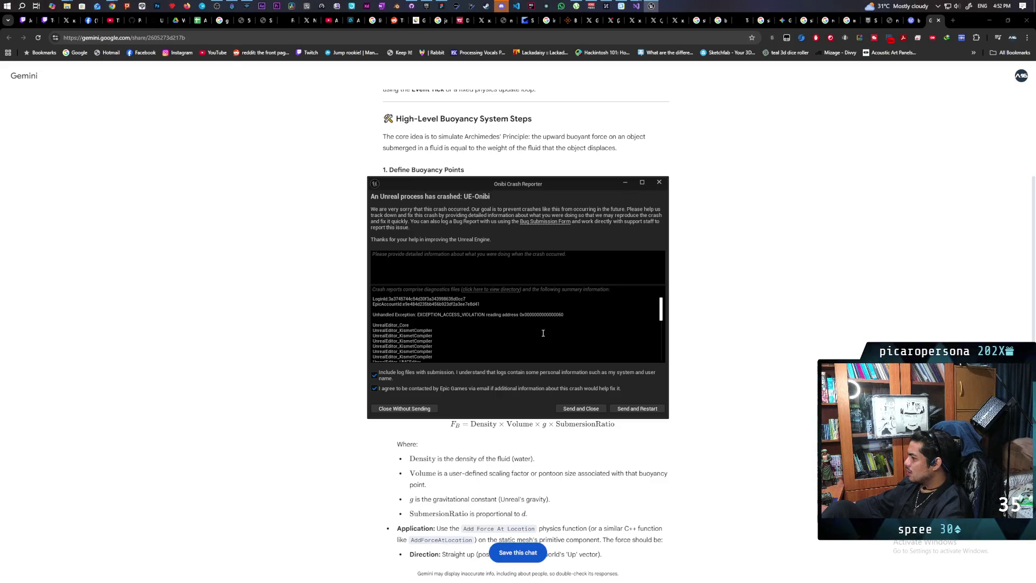
left_click(630, 410)
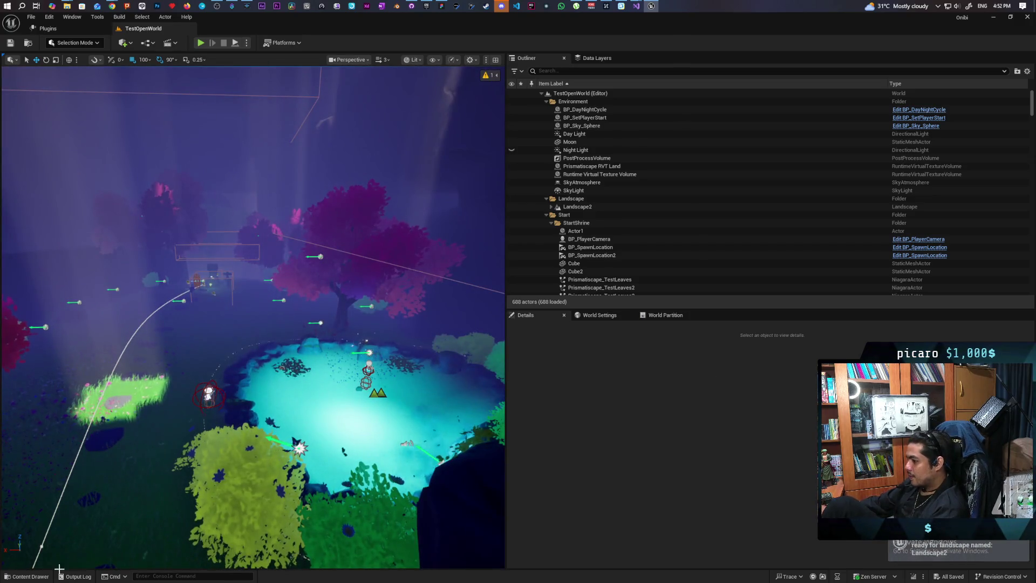
Step: Browse from the current level up to Levels and open TestLevel, crashing a third time
left_click(27, 576)
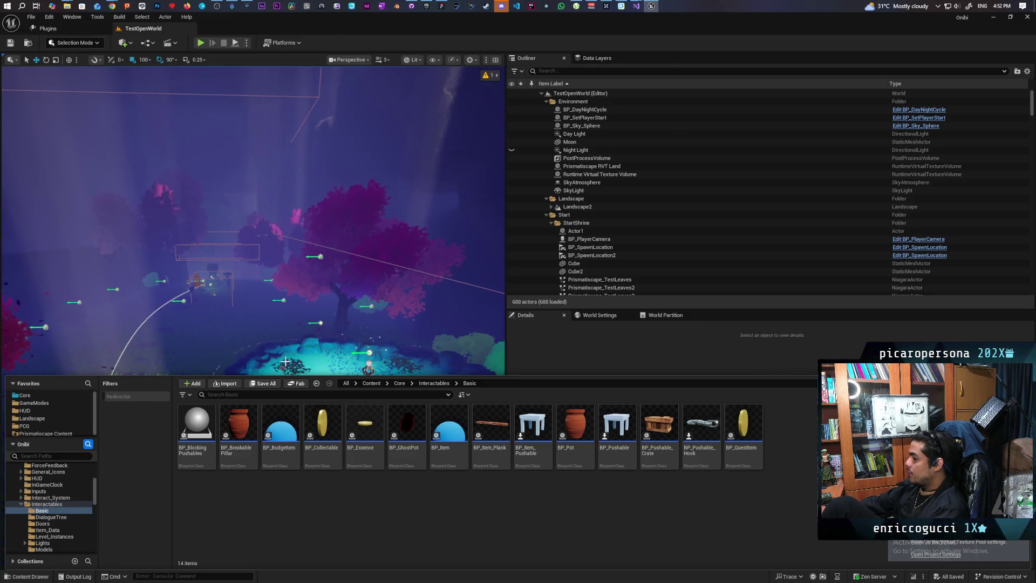
left_click(25, 42)
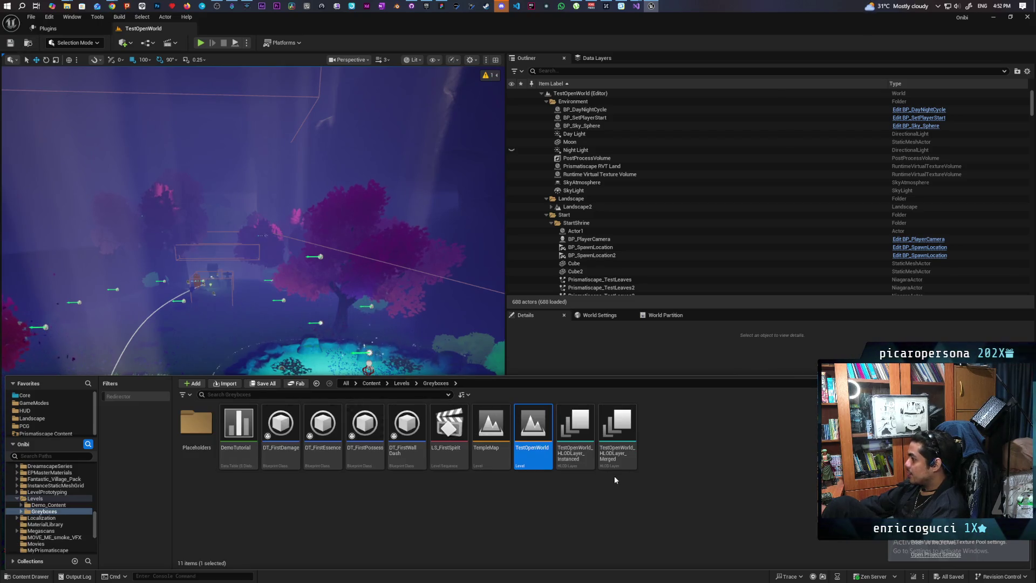
left_click(402, 383)
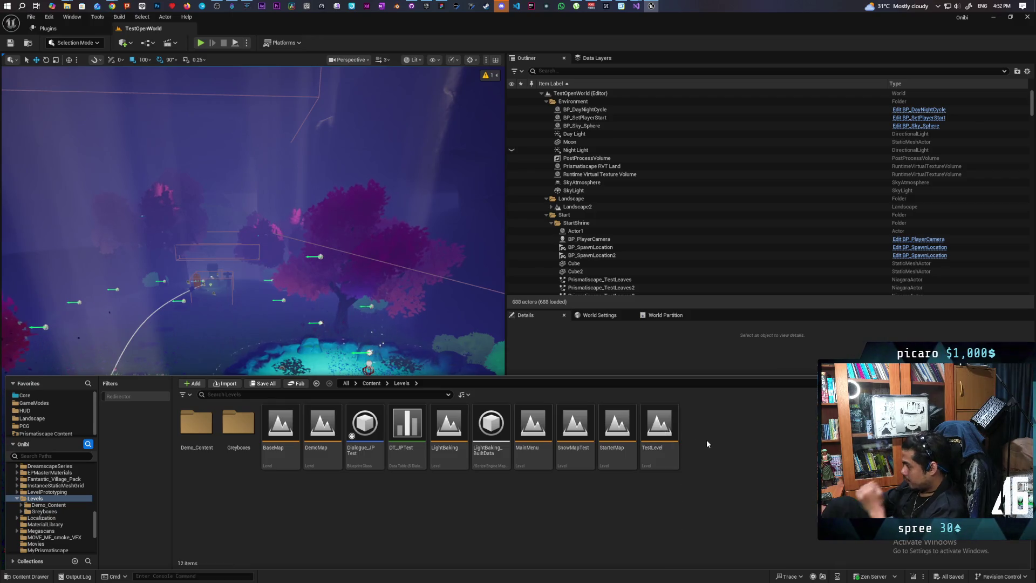
double_click(677, 457)
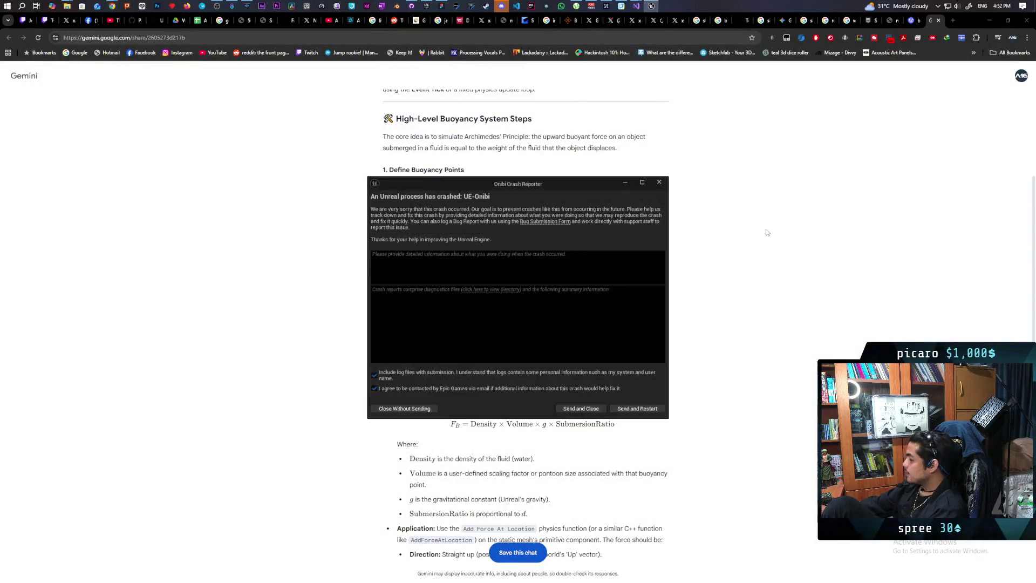
Step: Dismiss the crash report and close Visual Studio's BuoyancyComponent .cpp, header and What's New tabs
left_click(659, 182)
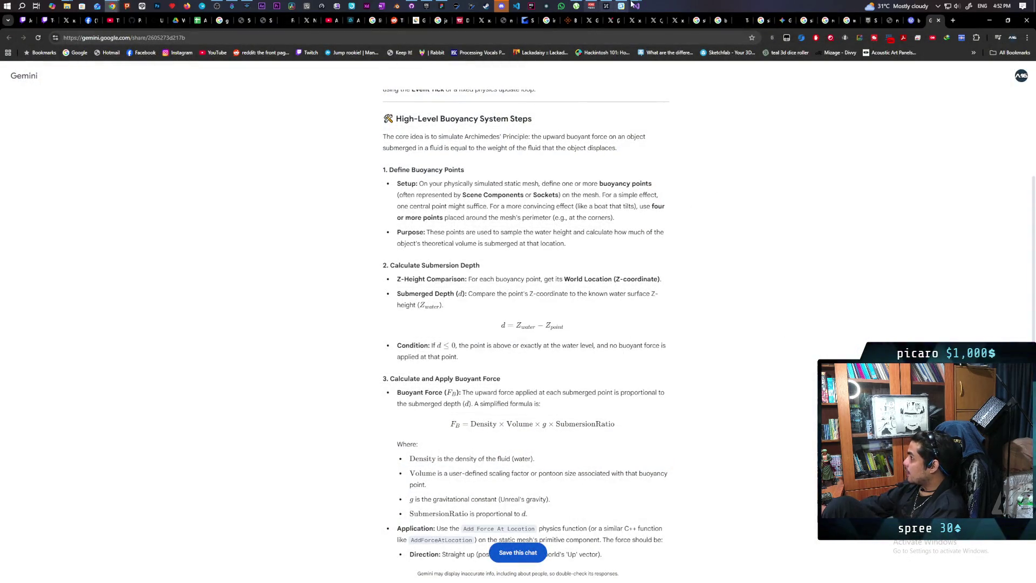
mouse_move(639, 6)
left_click(663, 48)
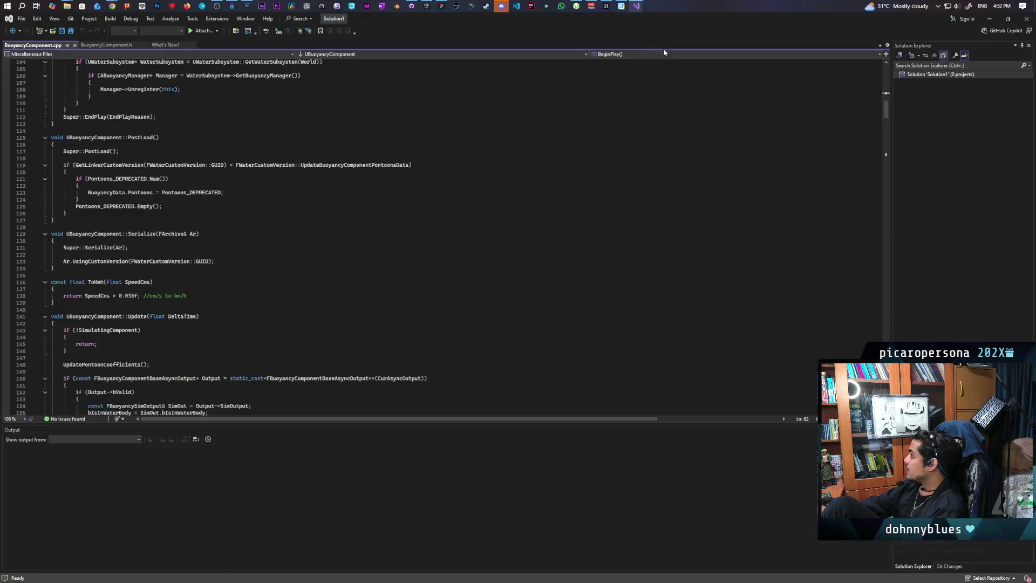
left_click(76, 44)
left_click(69, 45)
left_click(58, 46)
Step: Exit Visual Studio and bring up GitHub Desktop's 6 uncommitted changes
left_click(1025, 19)
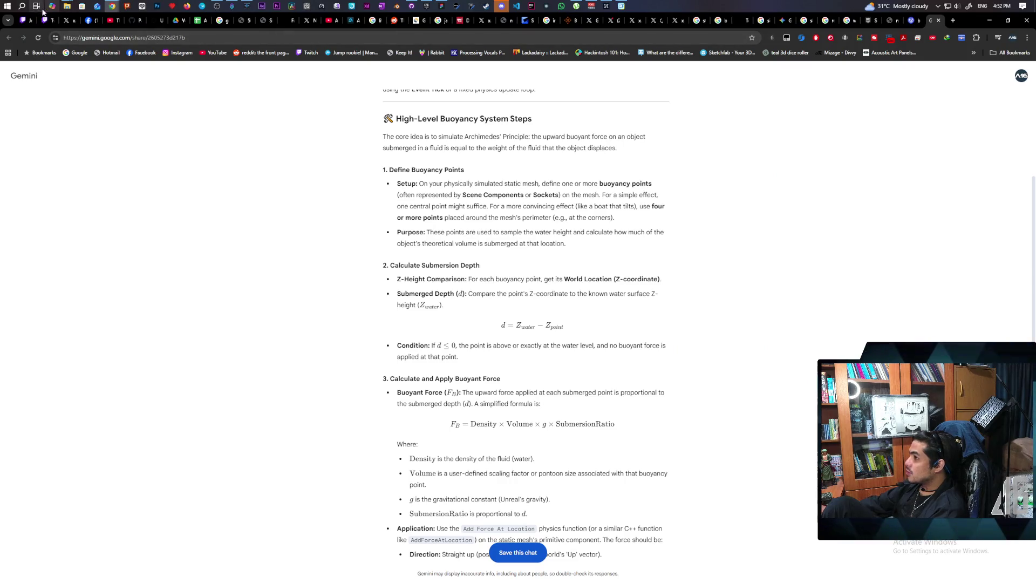
left_click(408, 7)
left_click(87, 109)
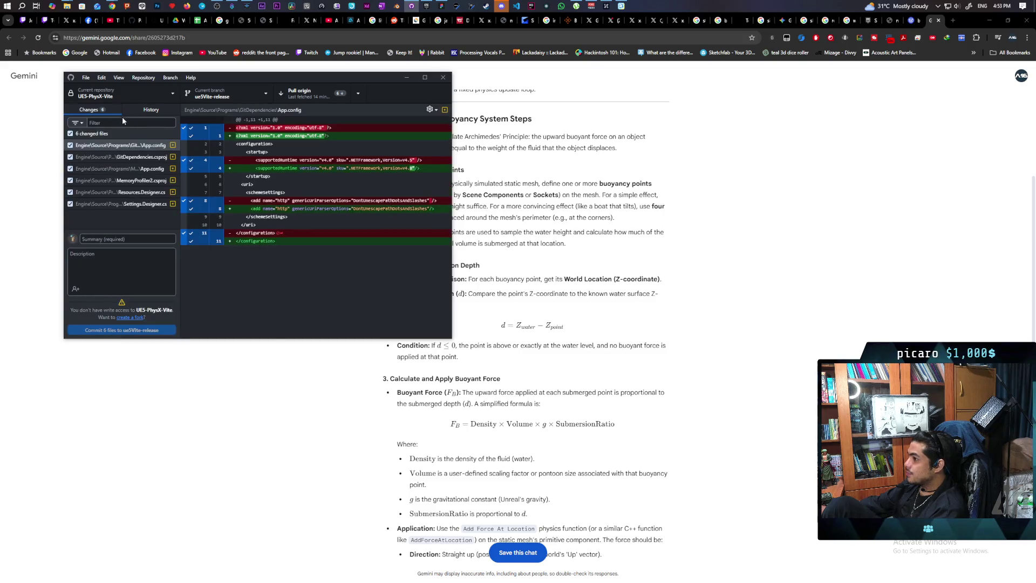
Step: Review the UE5-PhysX-Vite commit history, inspecting its two merge commits
left_click(106, 96)
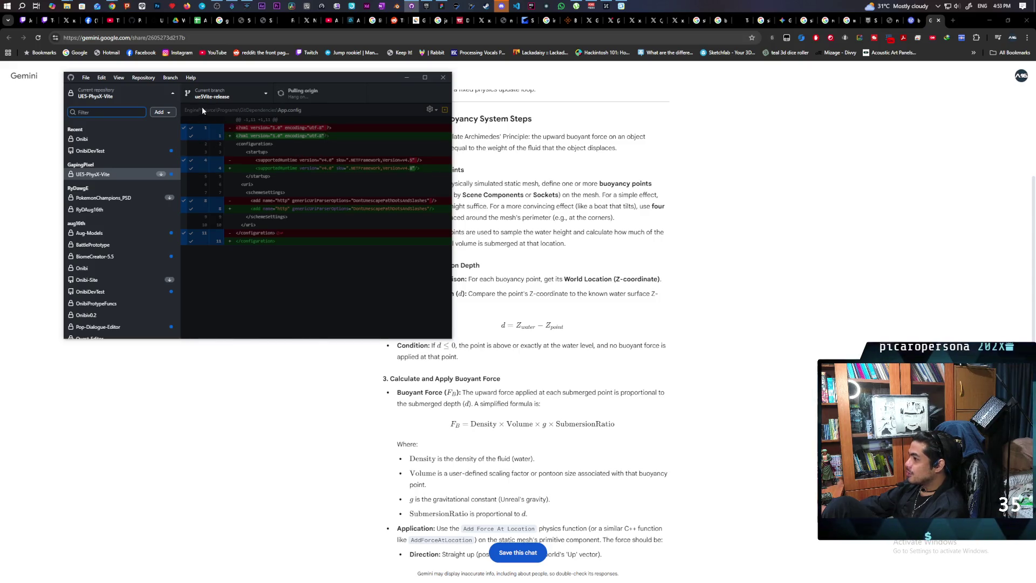
left_click(176, 92)
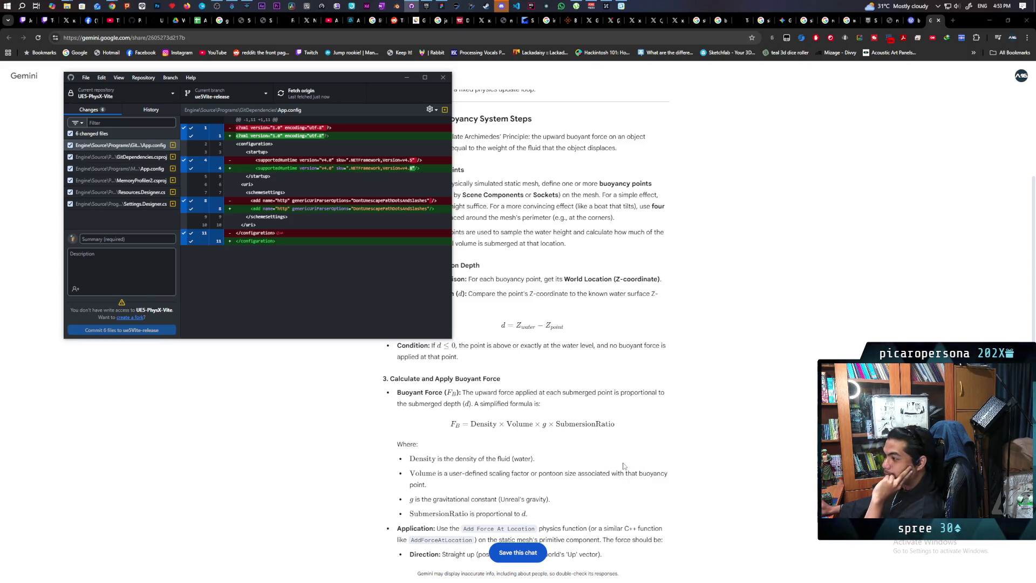
left_click(164, 113)
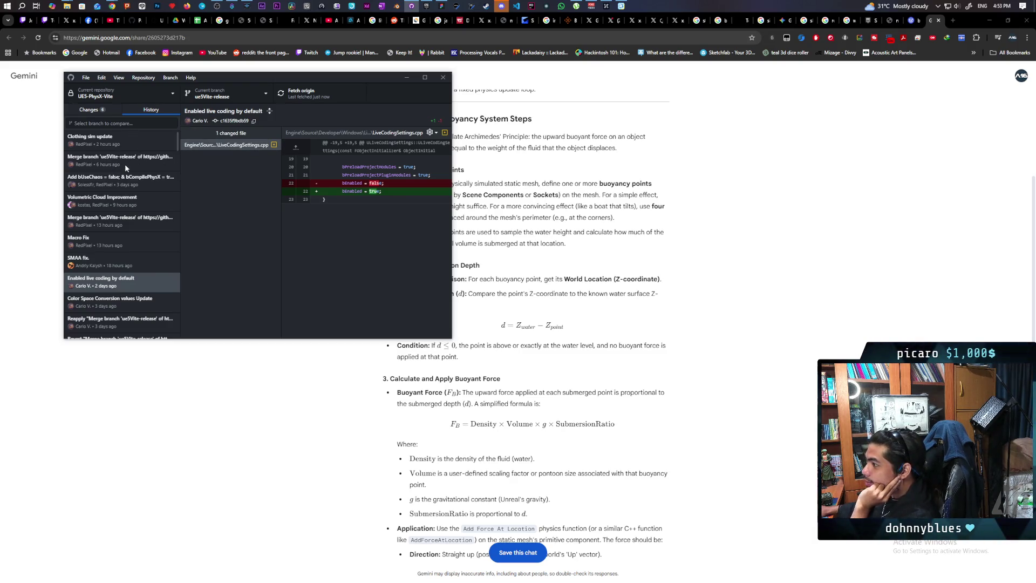
left_click(144, 163)
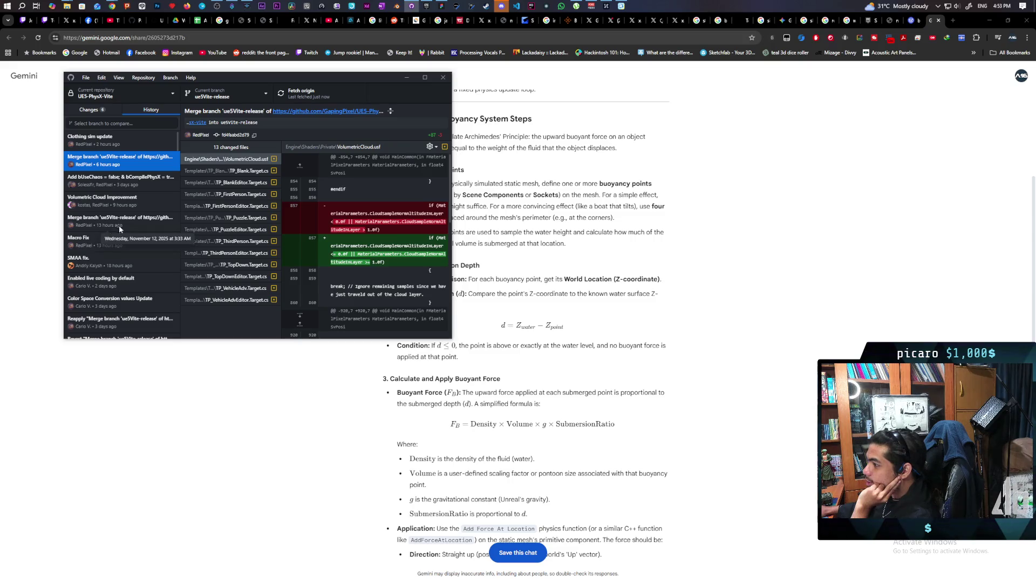
left_click(147, 222)
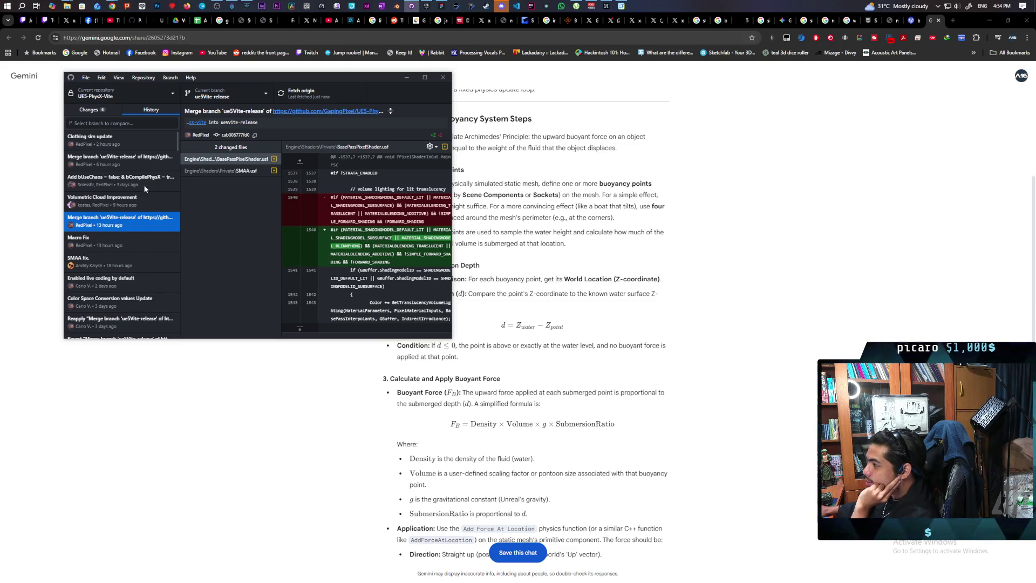
Step: Switch the current repository to Onibi, listing its 23 changed .uasset files
left_click(89, 110)
left_click(170, 93)
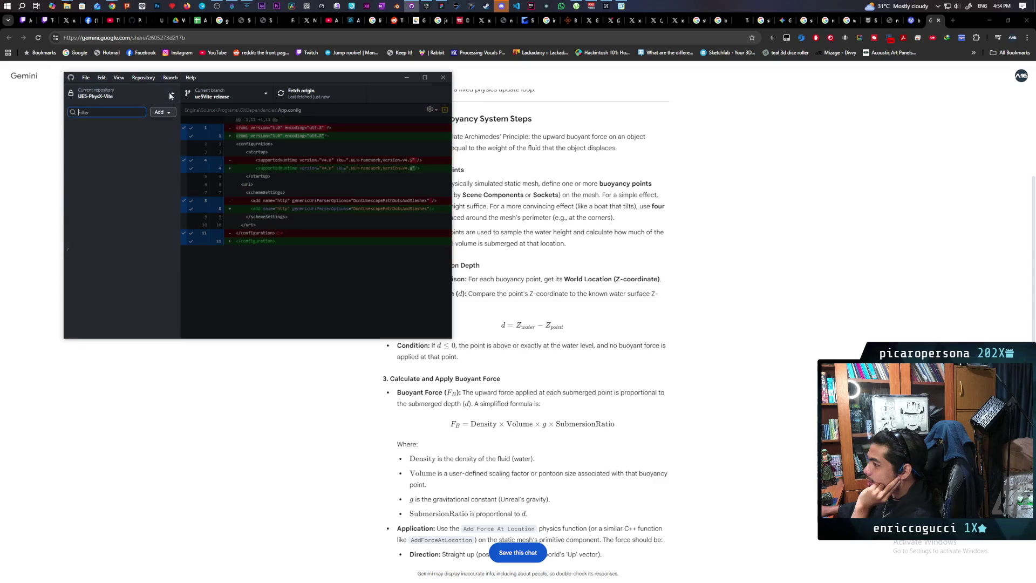
left_click(129, 140)
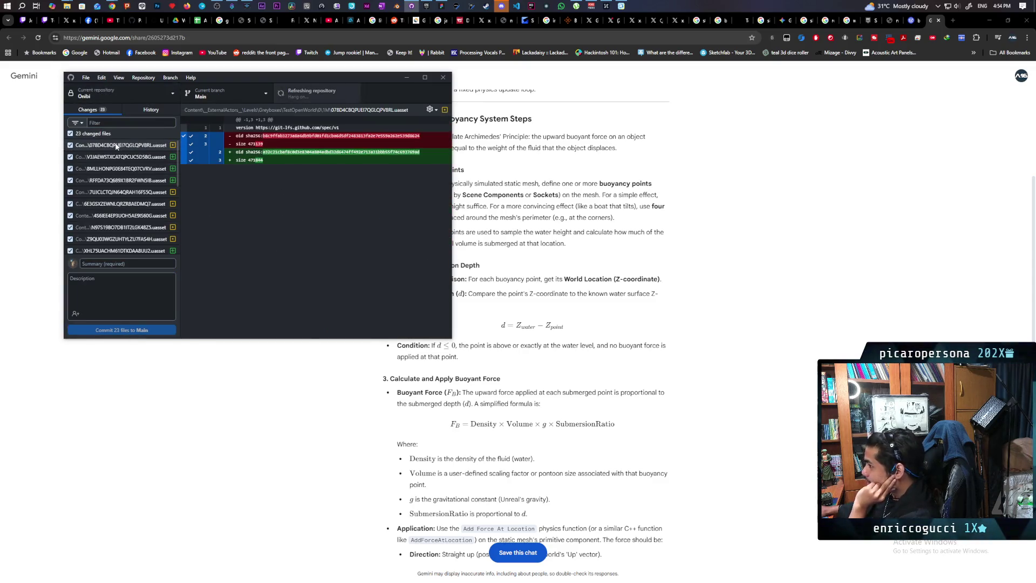
right_click(117, 146)
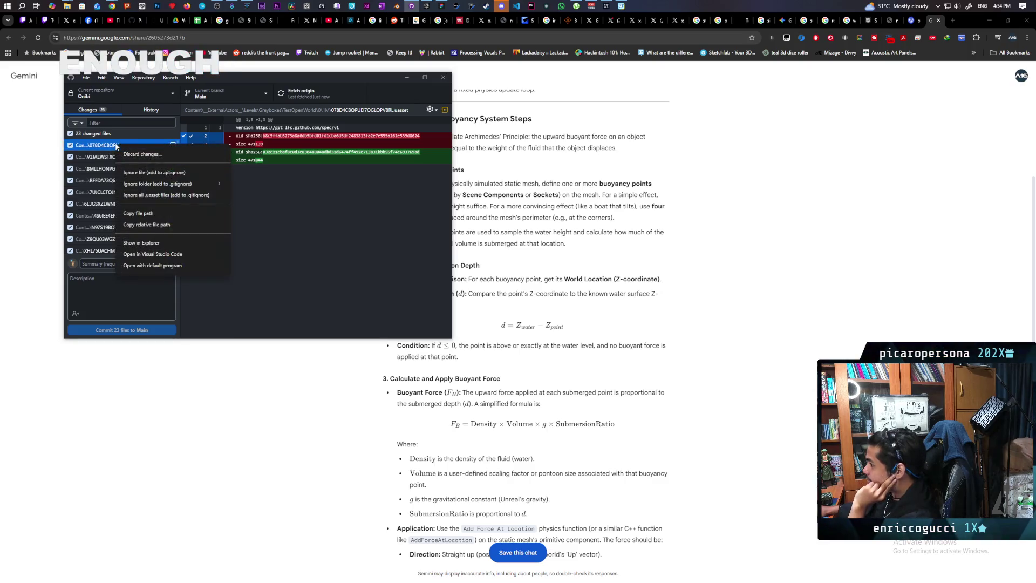
Step: In Explorer, generate Visual Studio project files for Onibi.uproject, then open Onibi.sln
left_click(160, 242)
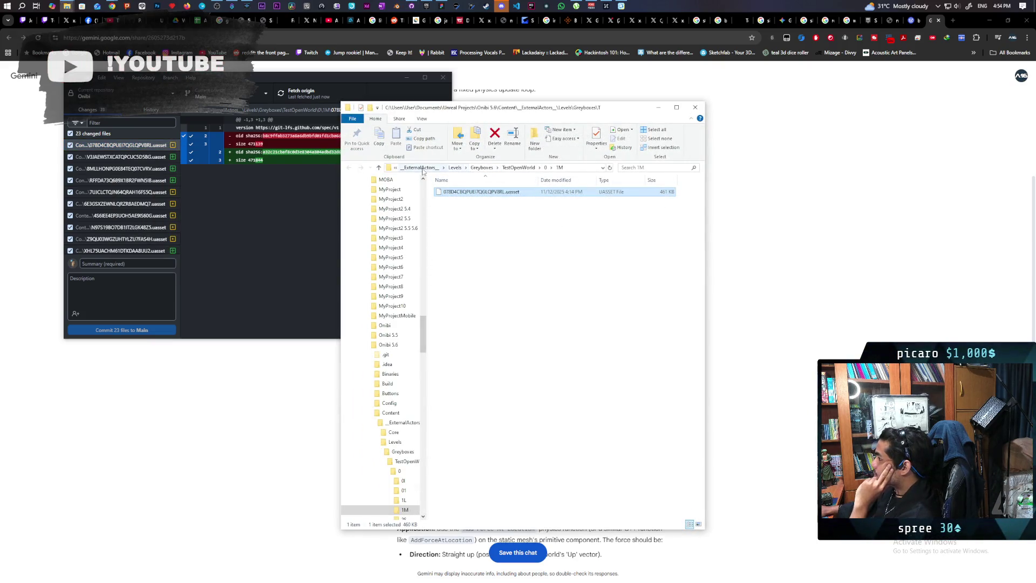
left_click(421, 168)
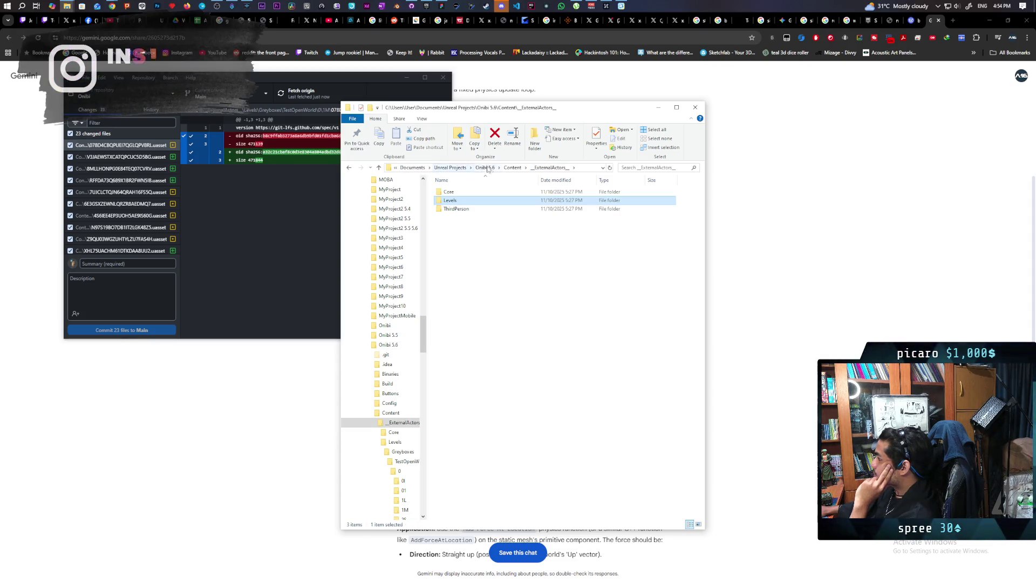
left_click(485, 168)
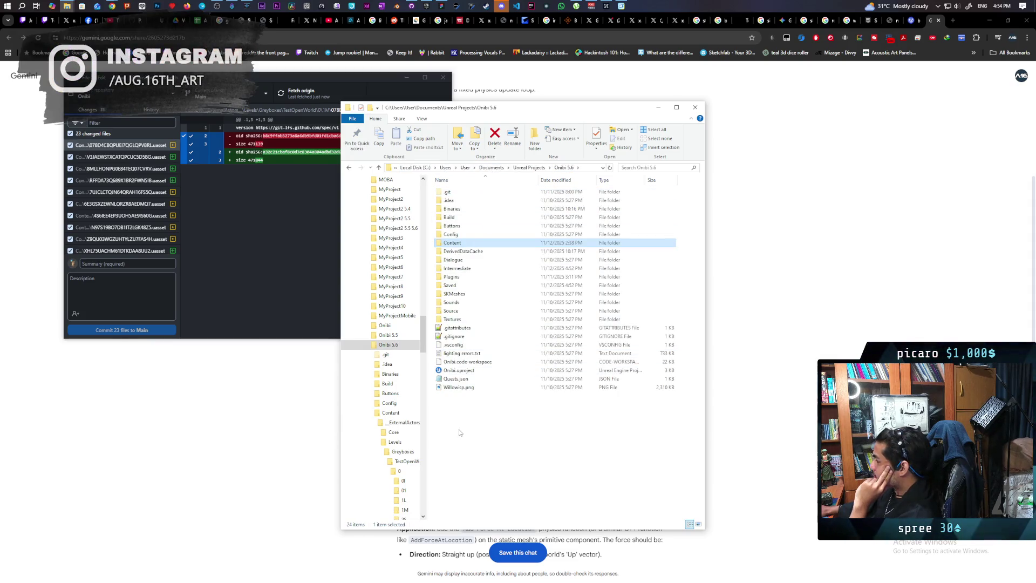
right_click(459, 373)
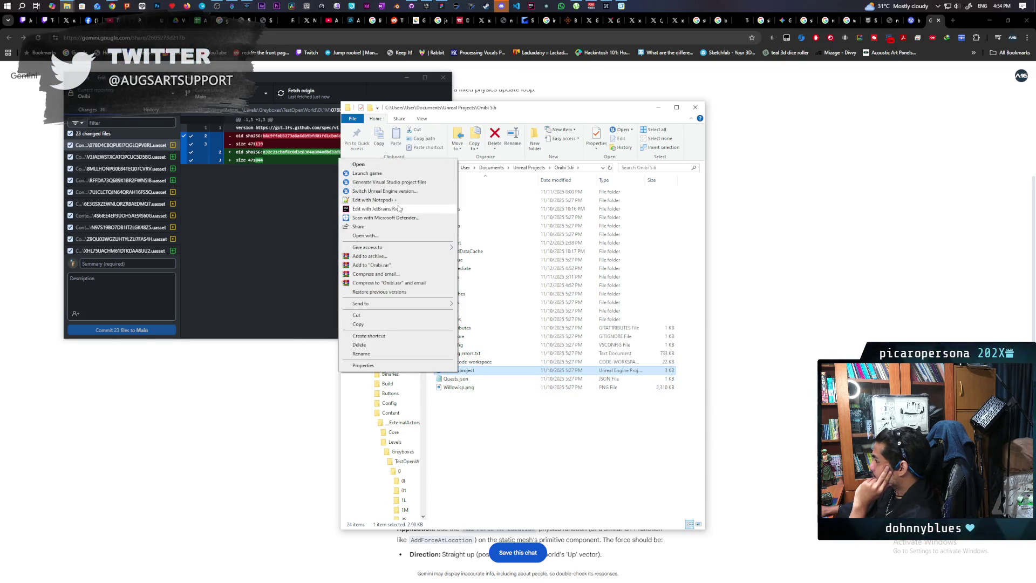
left_click(386, 181)
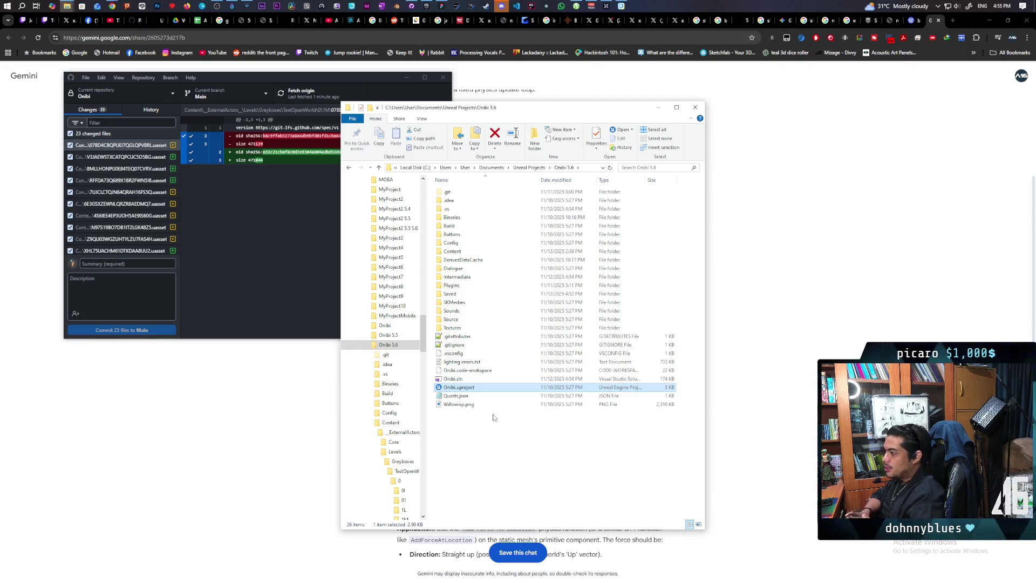
double_click(484, 380)
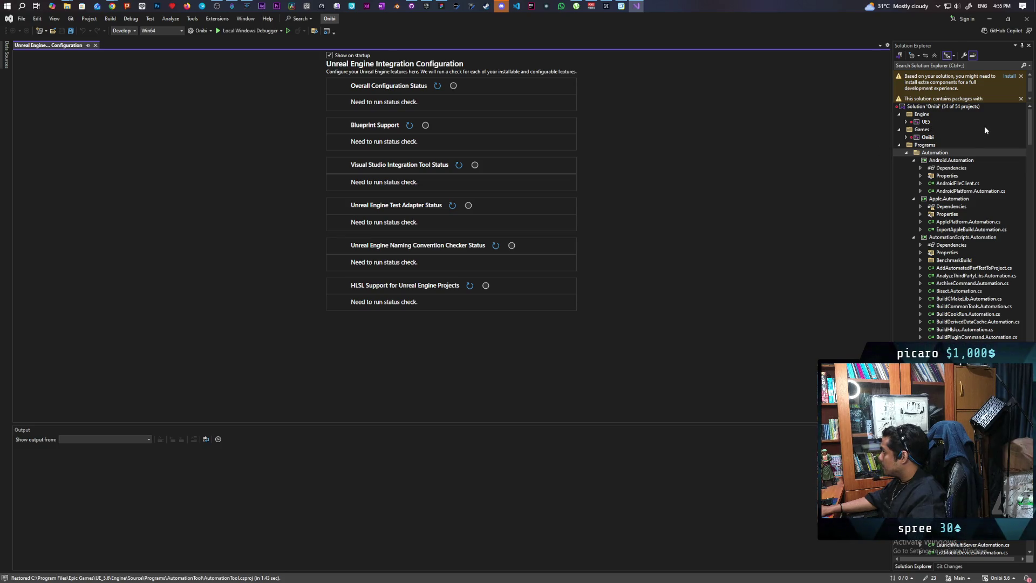
Step: Bring up the Onibi project's context menu in Solution Explorer
right_click(921, 137)
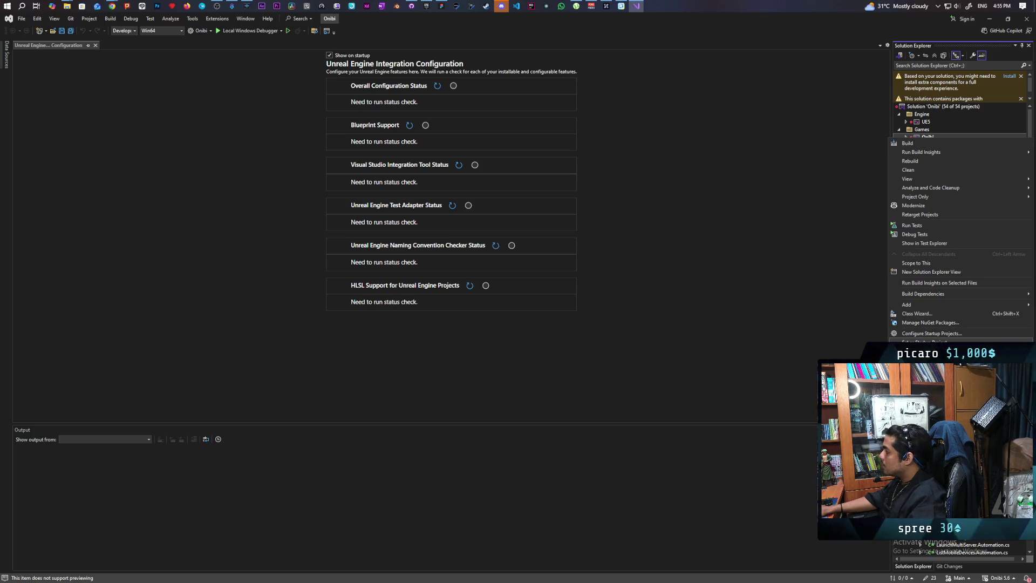
key("Escape")
right_click(929, 137)
Step: Build the Onibi project, finishing in 36.196 seconds with 12 succeeded and 0 failed
left_click(949, 142)
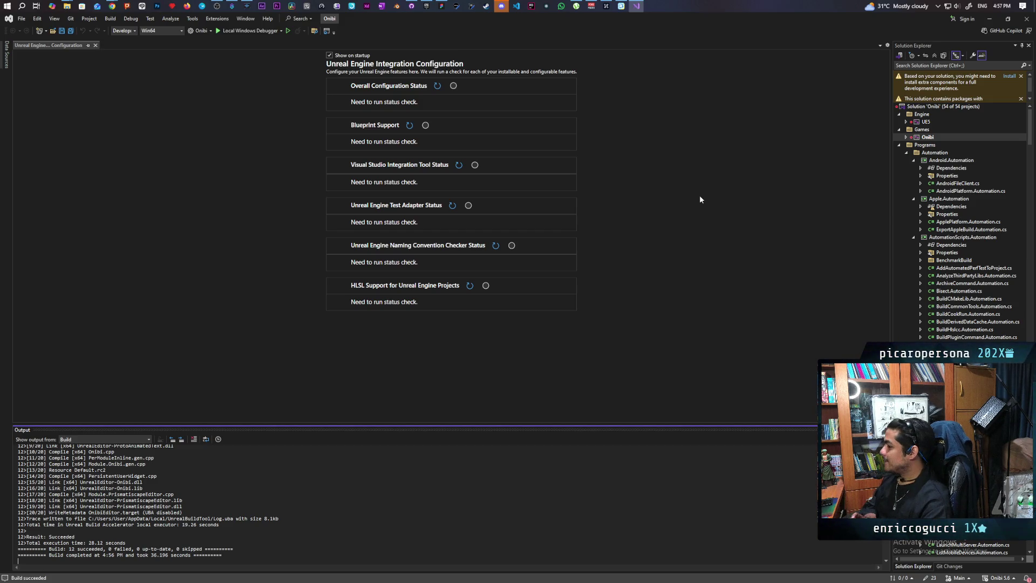
Step: Run Onibi under Local Windows Debugger and open the Content Browser once TestOpenWorld loads
left_click(257, 31)
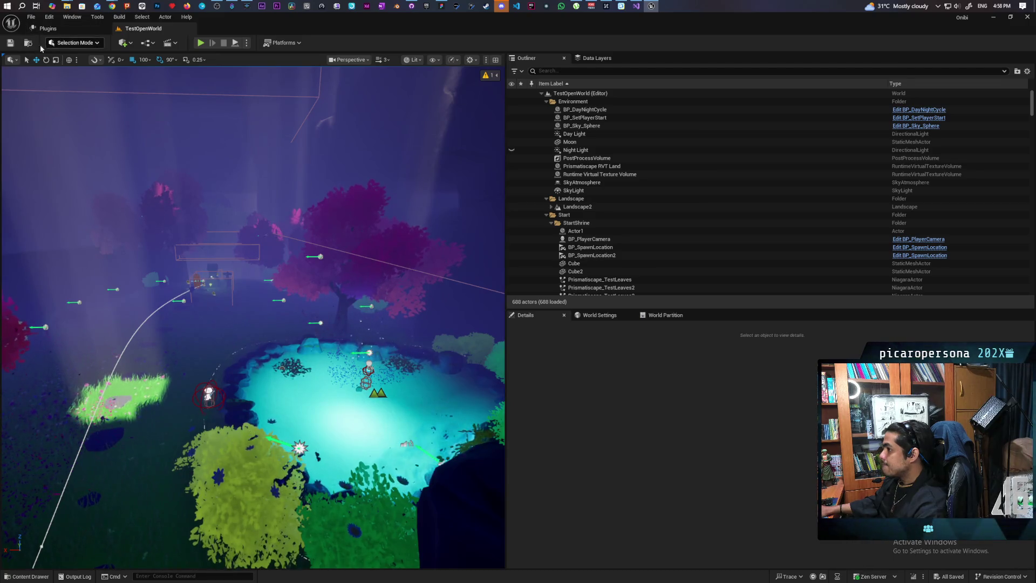
left_click(27, 44)
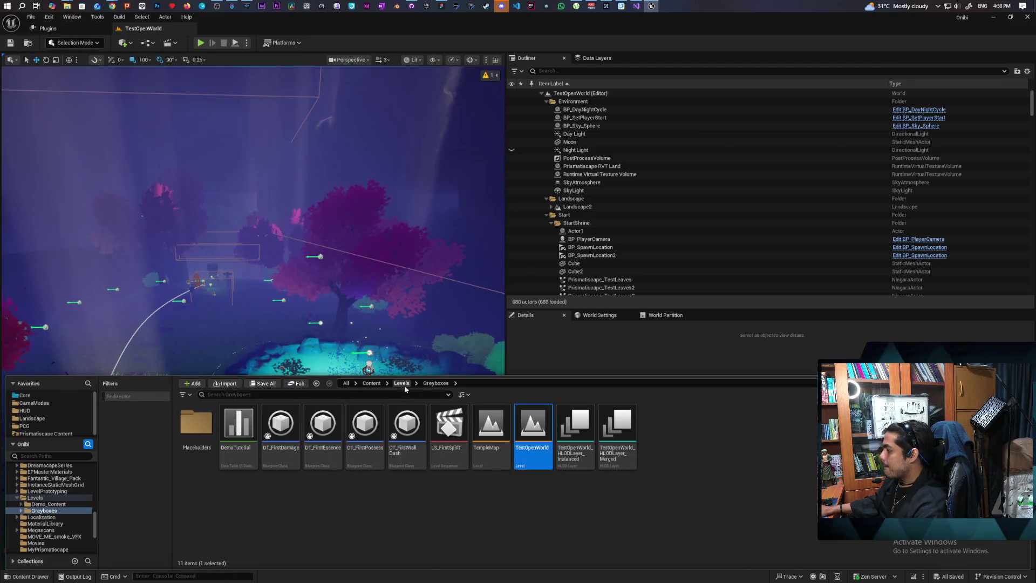
Step: Go up to the Levels folder and open TestLevel, which crashes into the debugger
key("alt+Left")
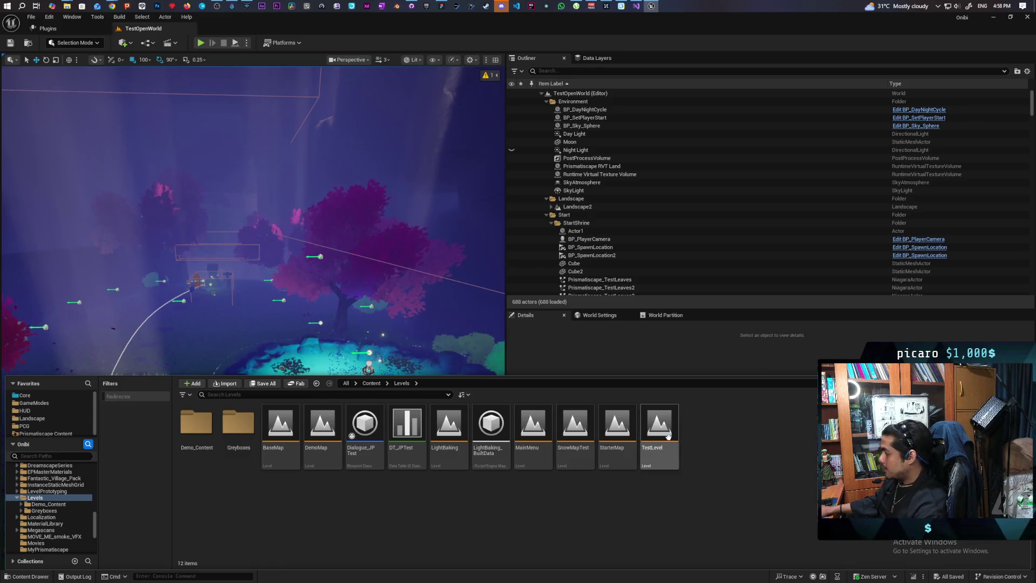
double_click(668, 432)
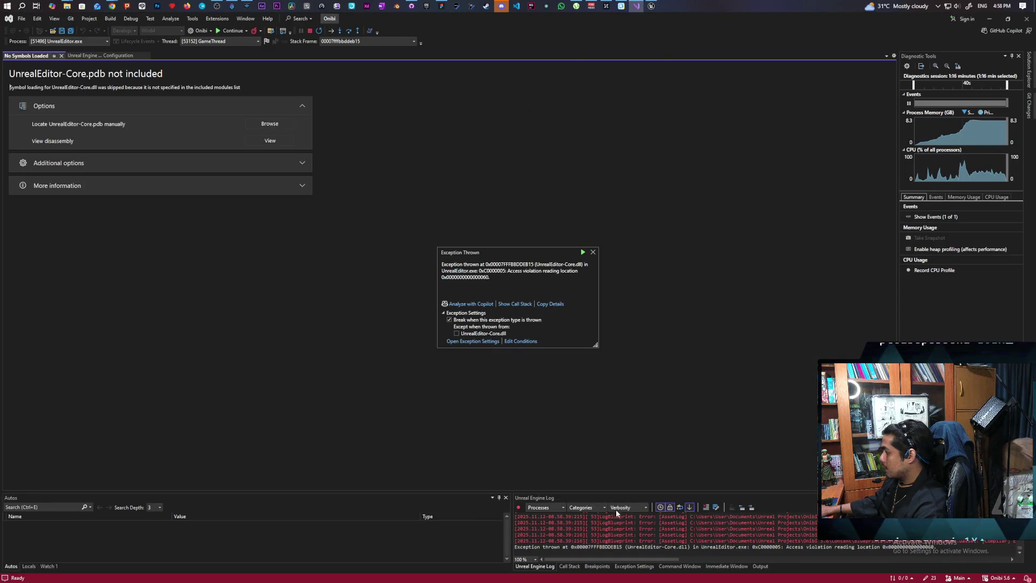
Step: Enlarge the bottom log panels, move the exception popup aside, and scroll back through the log
mouse_move(601, 490)
left_mouse_down()
mouse_move(599, 246)
mouse_move(599, 268)
left_mouse_up()
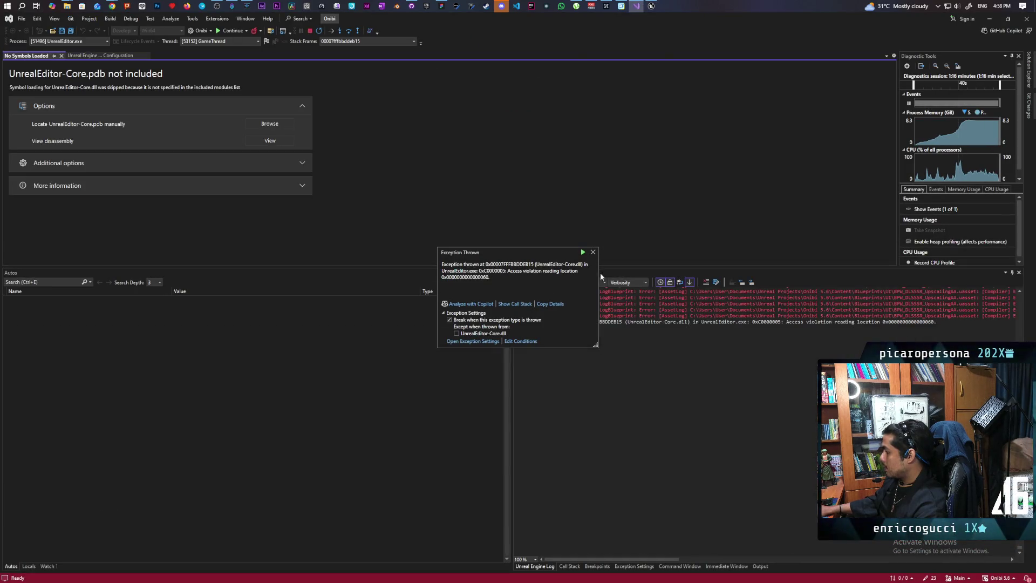
mouse_move(378, 268)
left_mouse_down()
mouse_move(370, 234)
mouse_move(359, 233)
left_mouse_up()
scroll(673, 401, "up", 10)
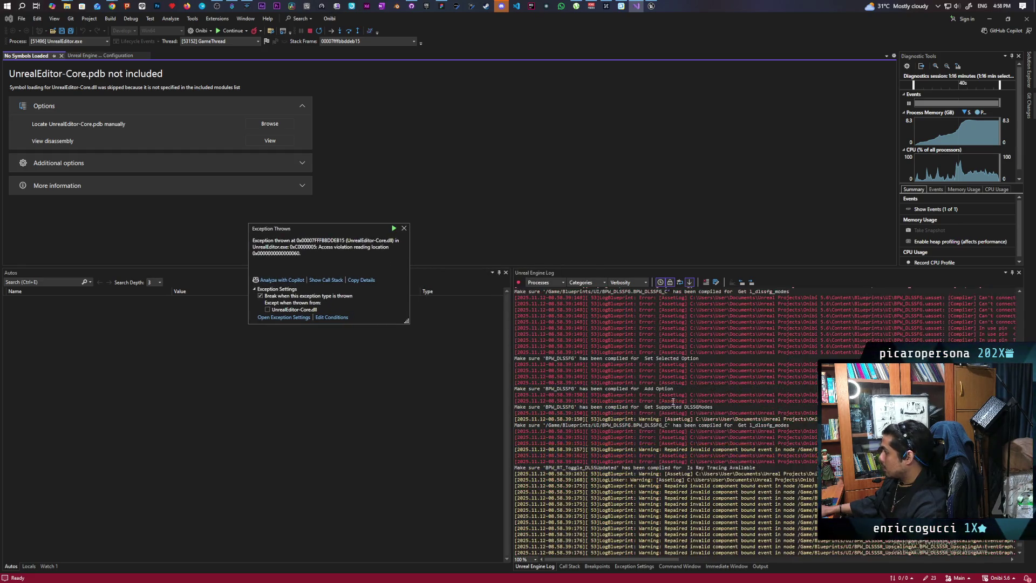
scroll(674, 408, "up", 15)
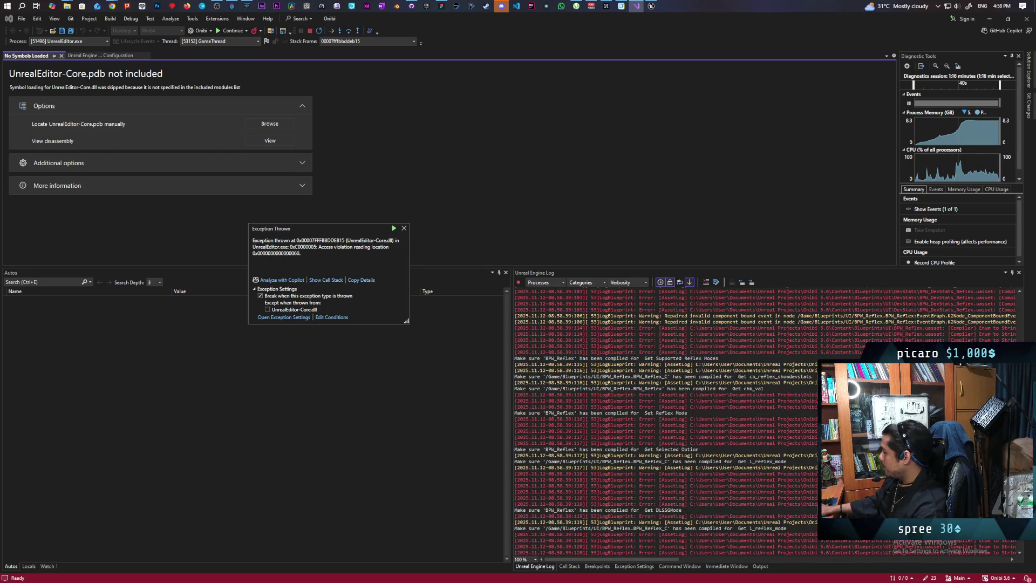
scroll(673, 409, "up", 20)
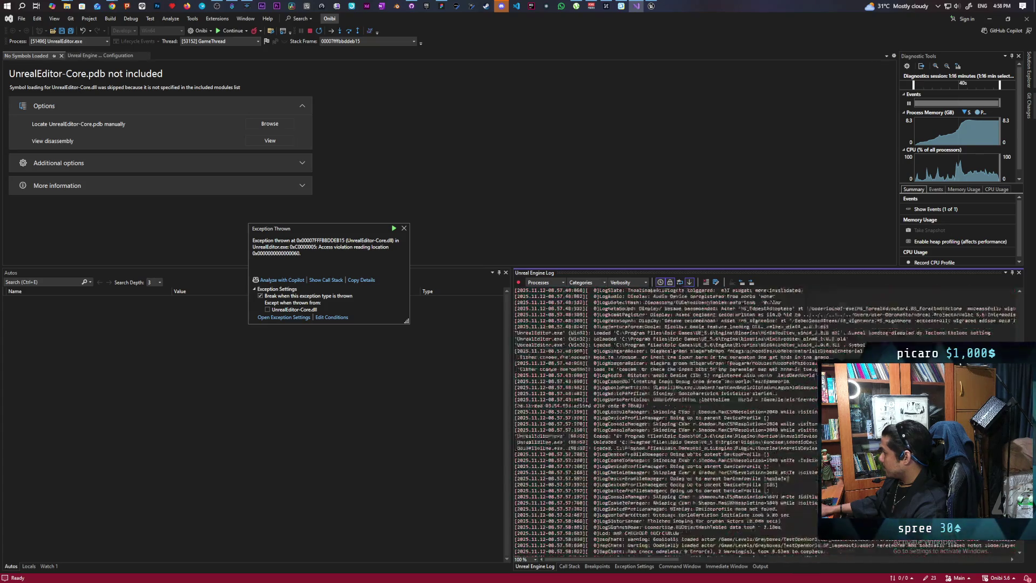
scroll(663, 421, "down", 20)
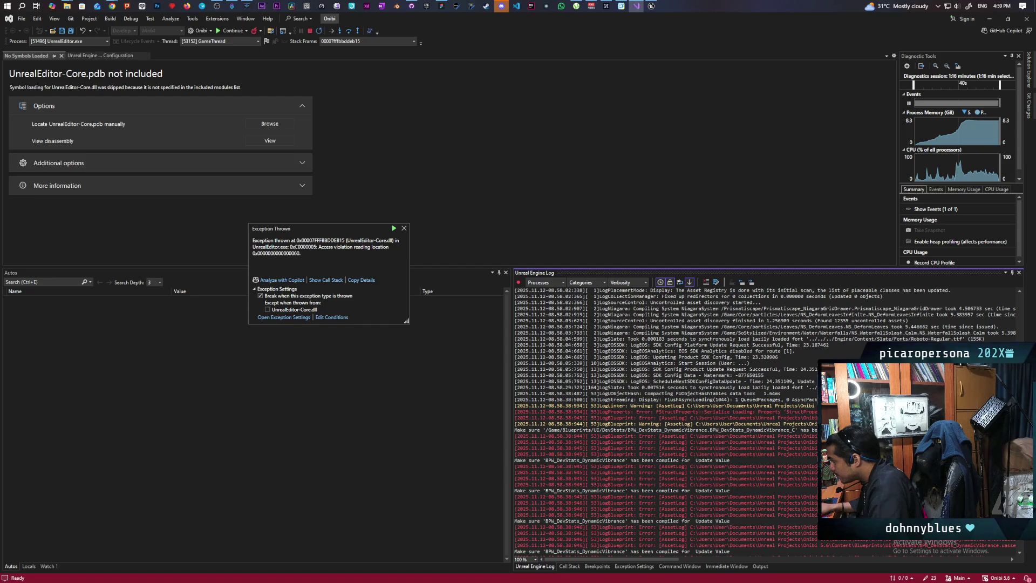
Step: Widen the Unreal Engine Log and highlight BPW_DevStats_DynamicVibrance.uasset in the StructProperty error
left_click_drag(511, 445, 138, 449)
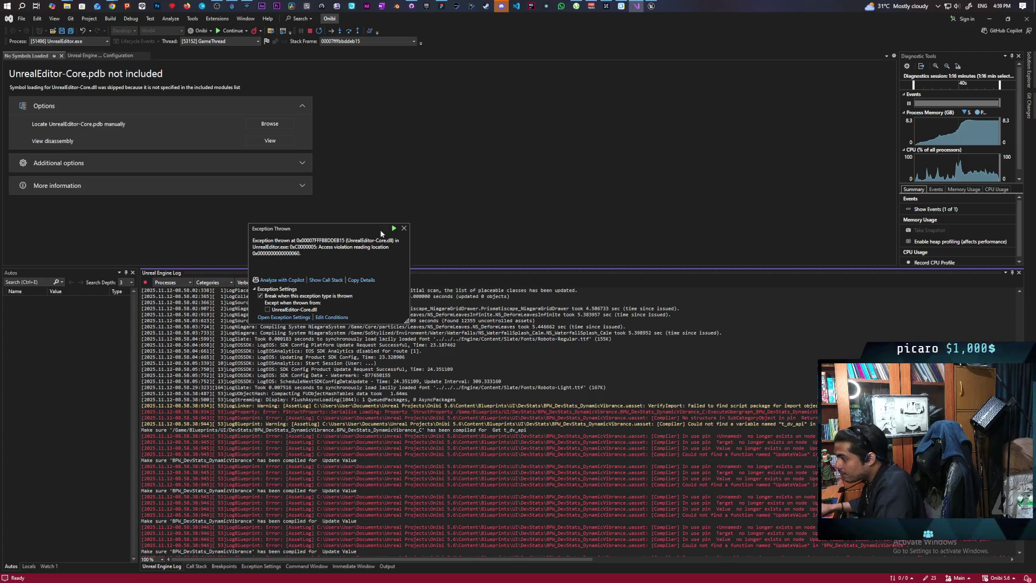
left_click_drag(345, 226, 562, 150)
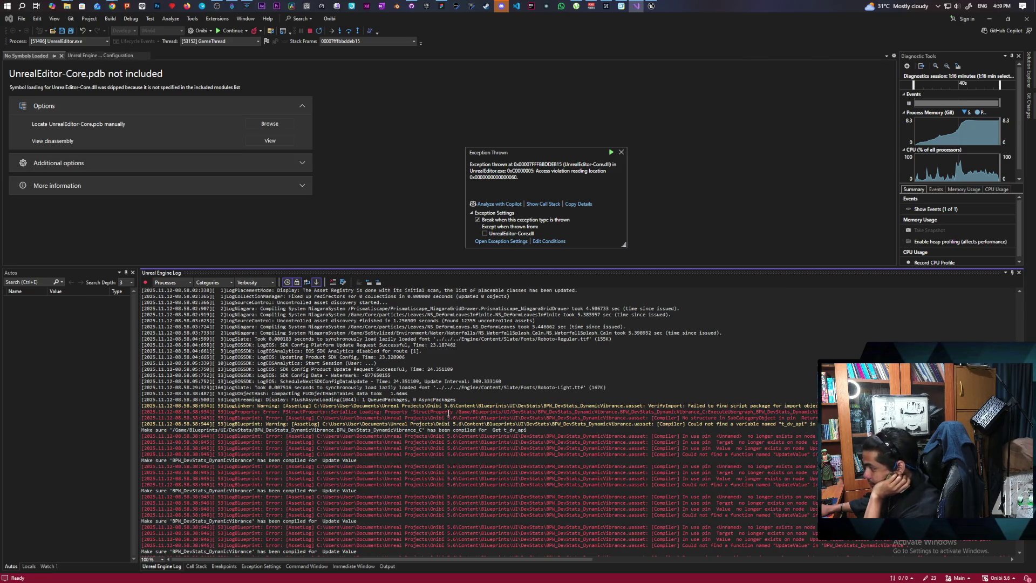
double_click(448, 413)
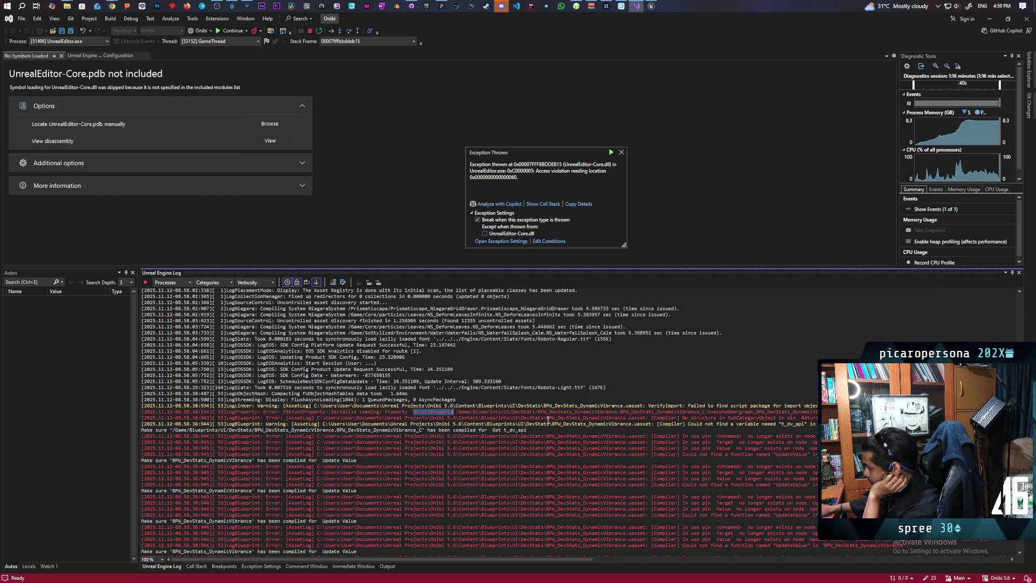
left_click_drag(547, 418, 647, 417)
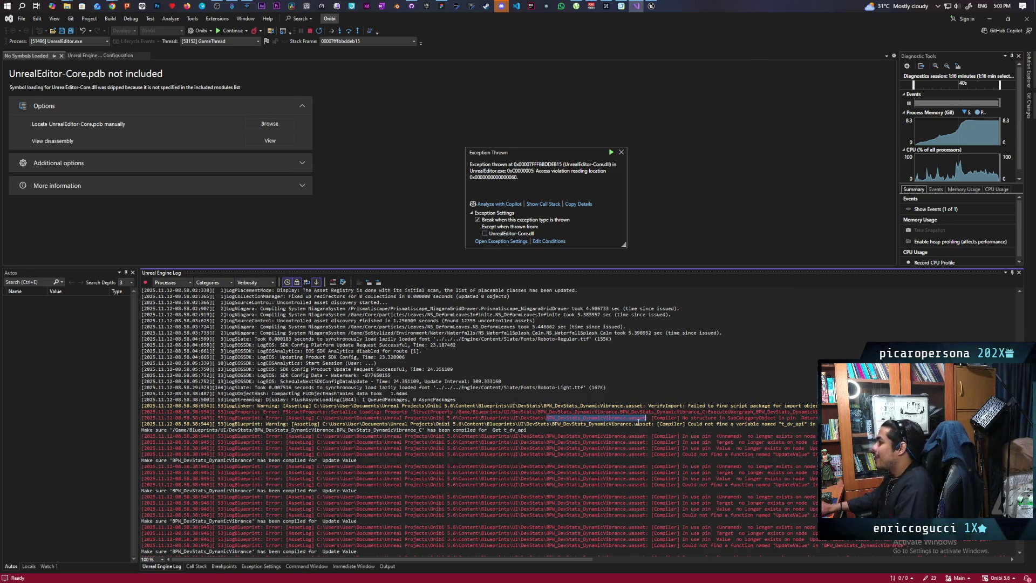
Step: Dismiss the Exception Thrown popup and stop the debugging session
mouse_move(653, 9)
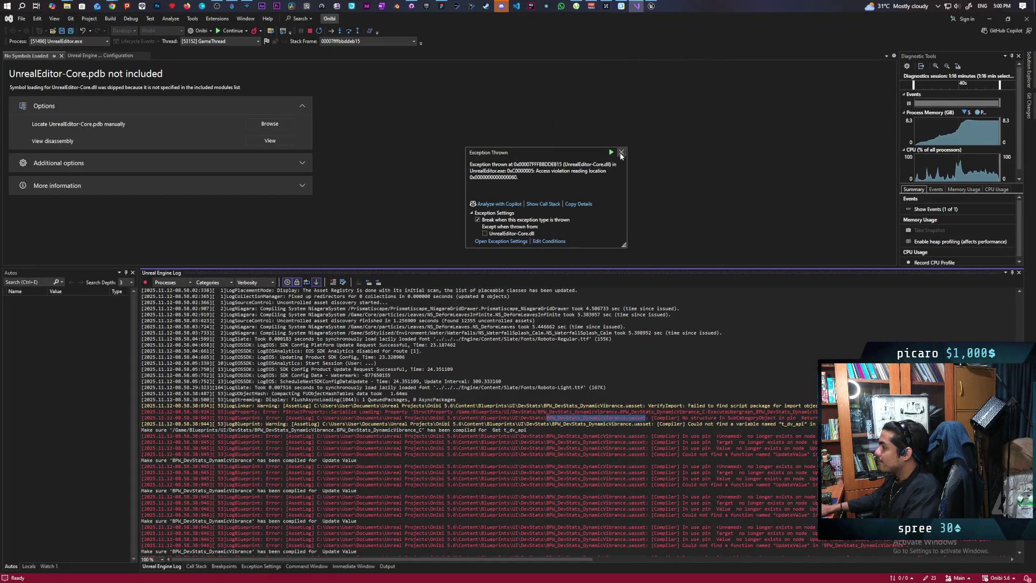
left_click(621, 153)
left_click(651, 6)
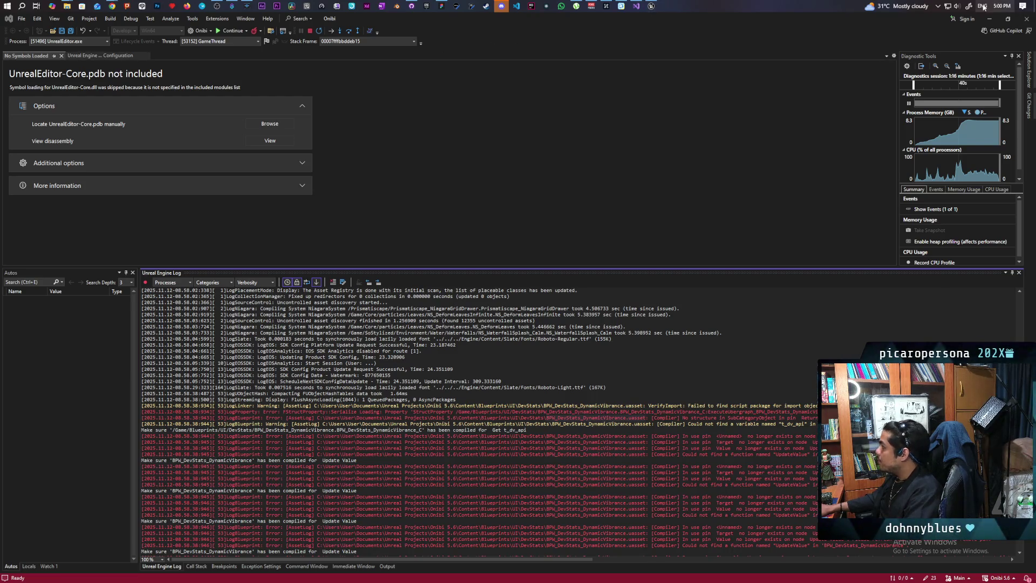
left_click(310, 32)
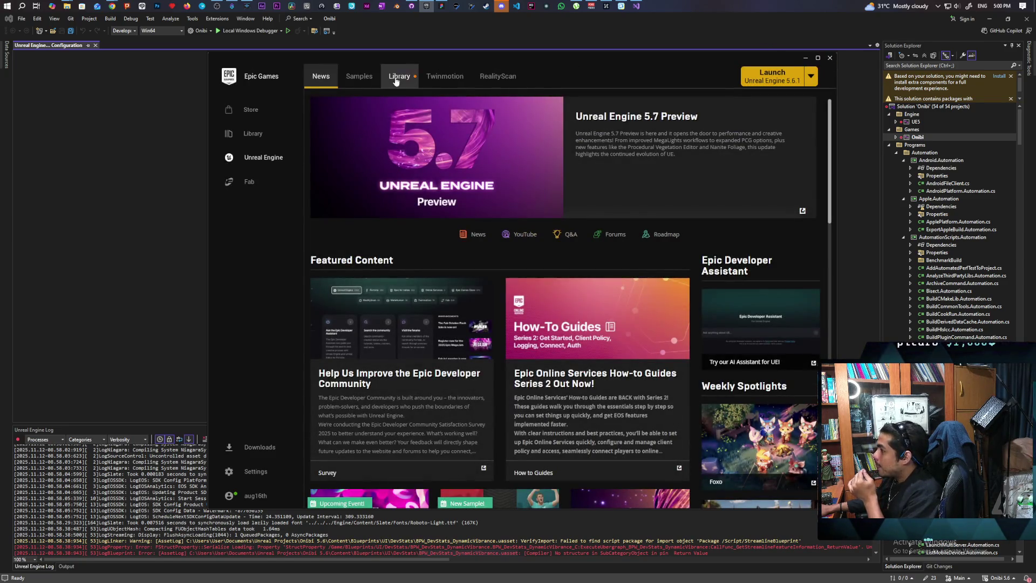
Step: Find the Onibi 5.6 project in the launcher Library and launch it
left_click(399, 77)
scroll(553, 388, "down", 10)
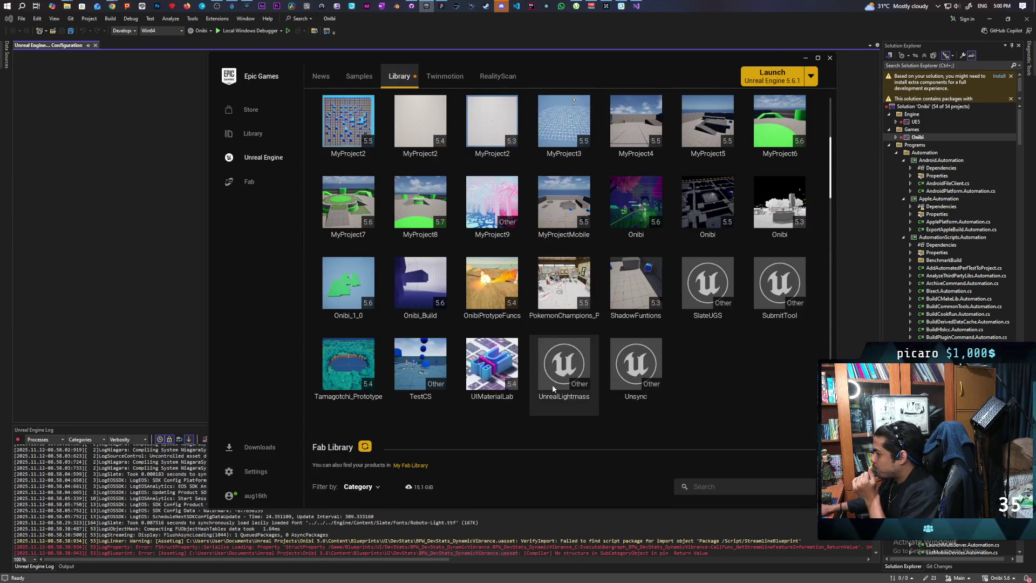
scroll(553, 388, "up", 1)
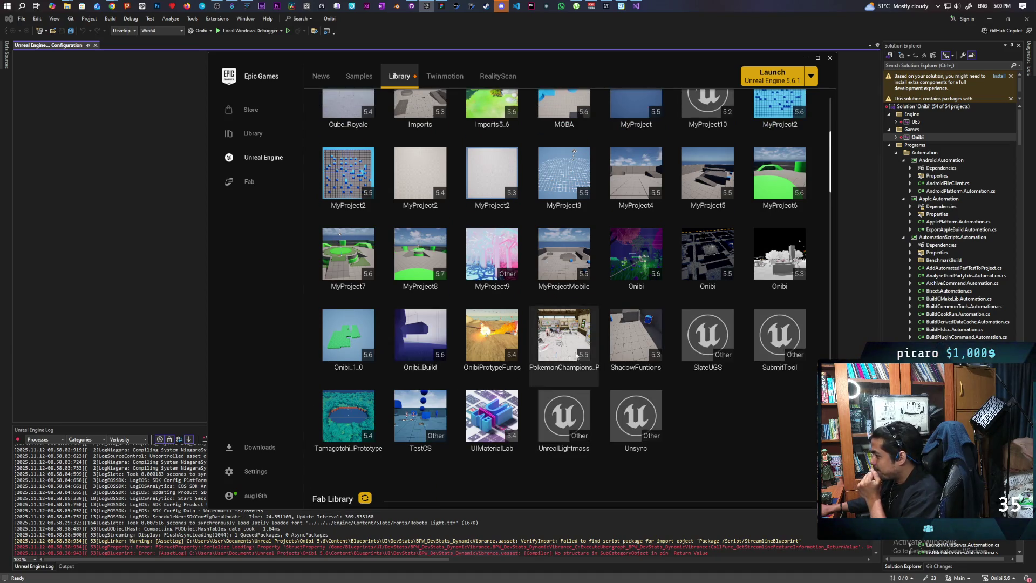
mouse_move(710, 358)
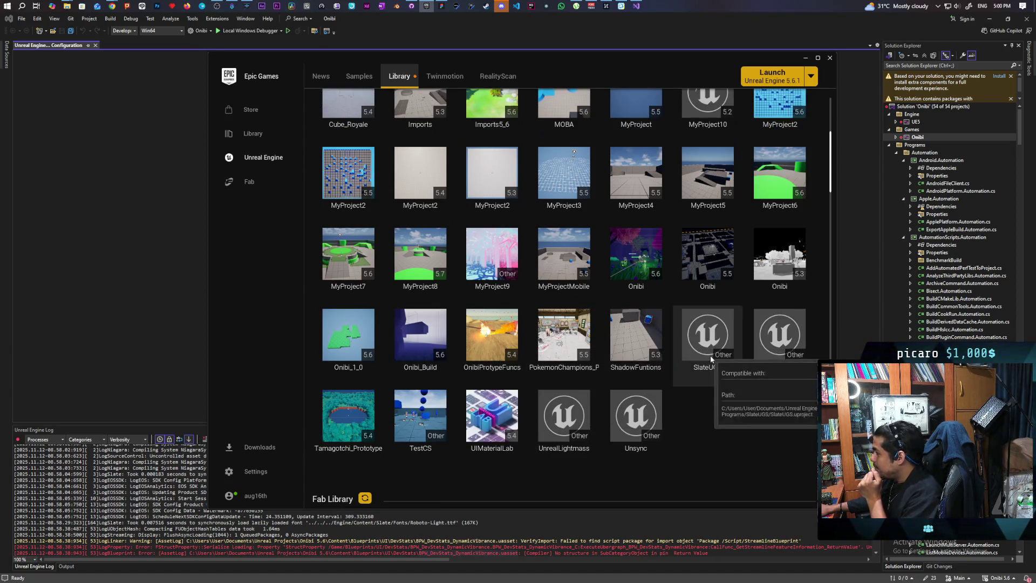
scroll(710, 359, "up", 1)
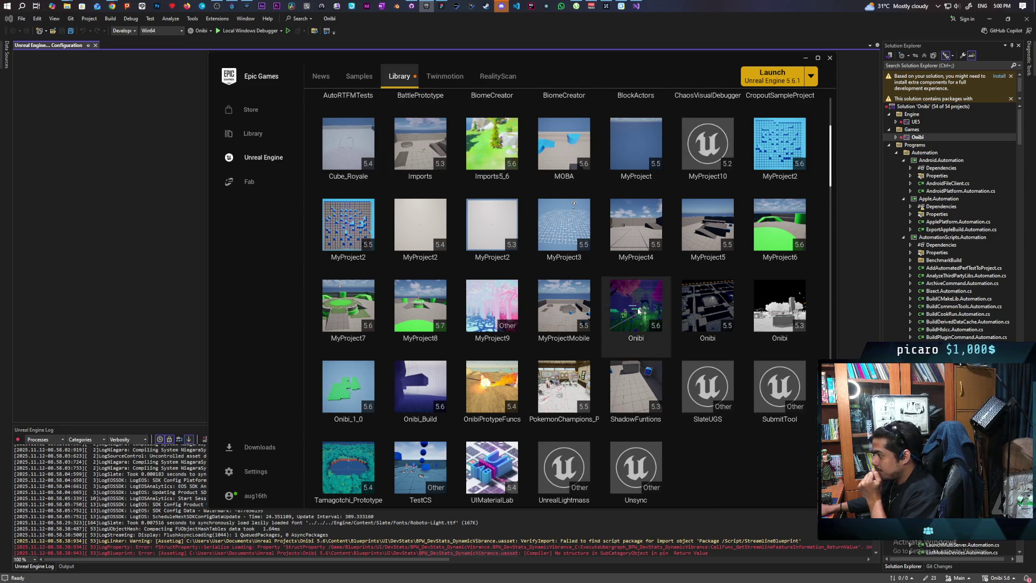
double_click(639, 311)
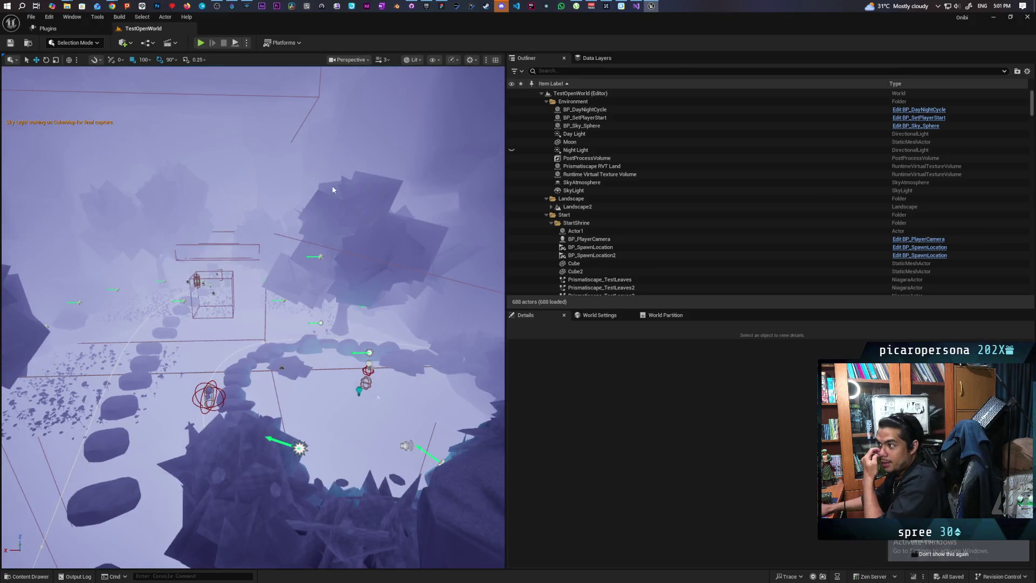
Step: Filter Plugins by 'nvidi'; enable DLSS Frame Generation, DLSS Super Resolution, NIS, Reflex, and Streamline (deprecated)
left_click(86, 29)
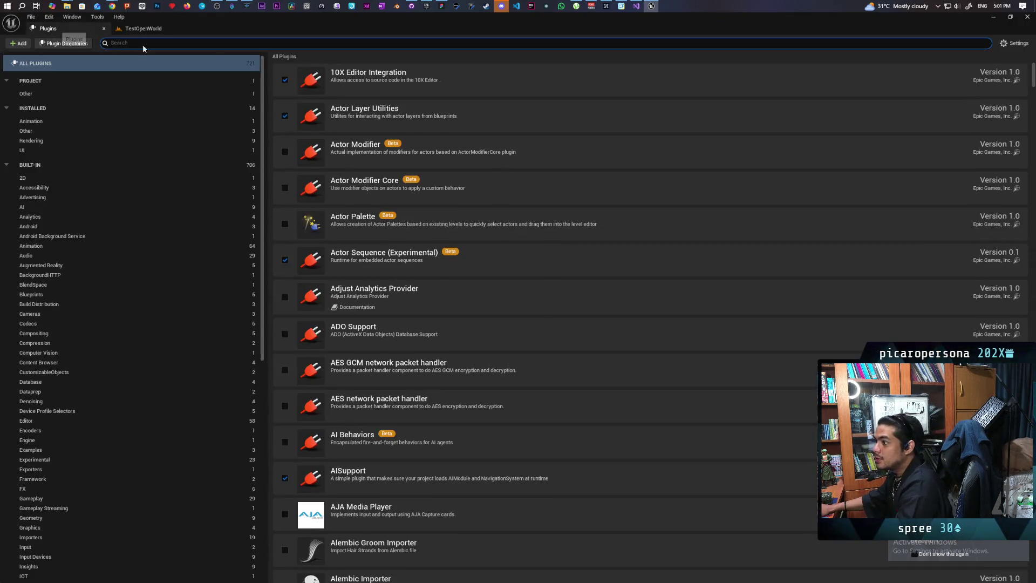
type("nvidi")
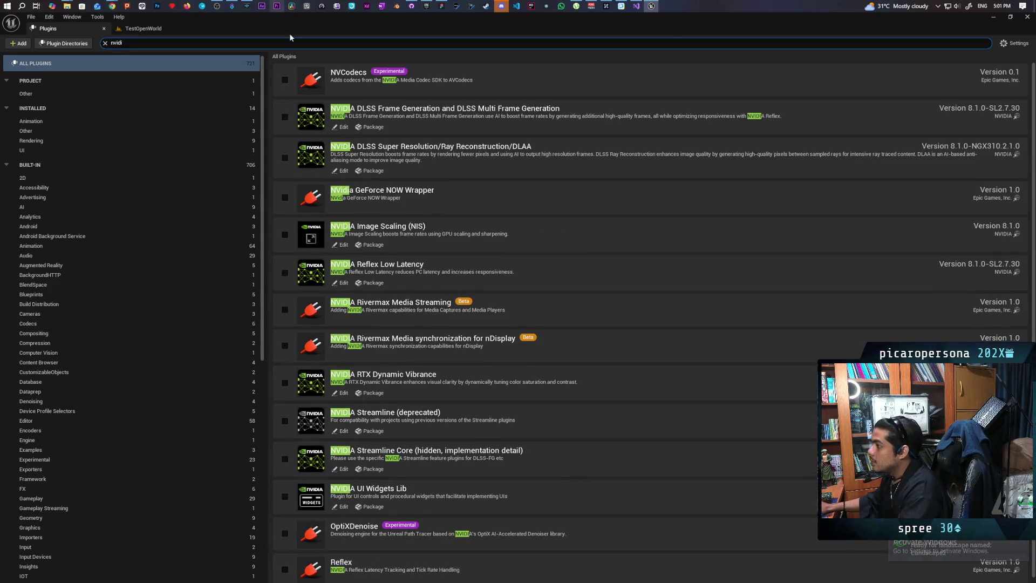
left_click(285, 117)
left_click(285, 157)
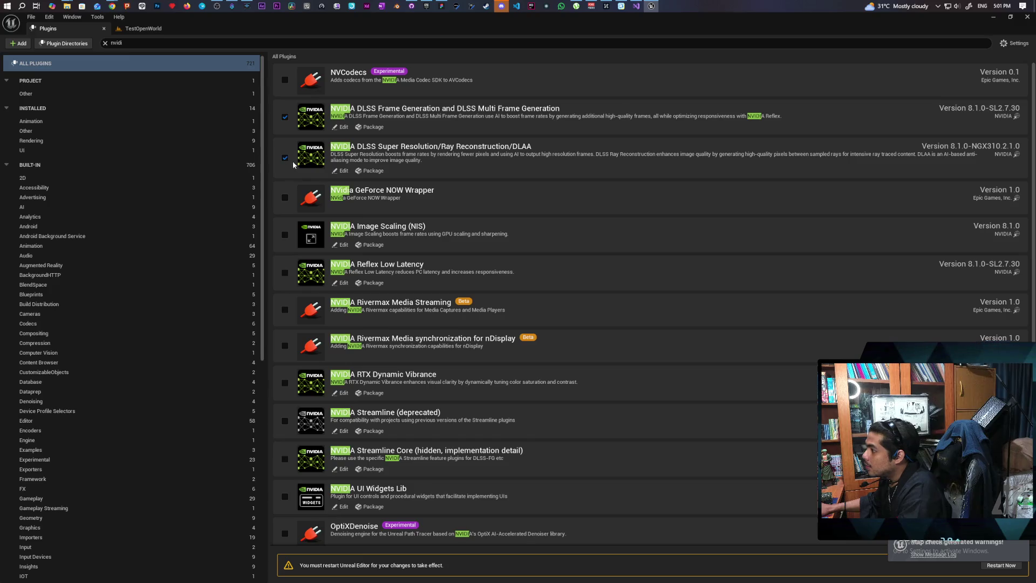
left_click(285, 234)
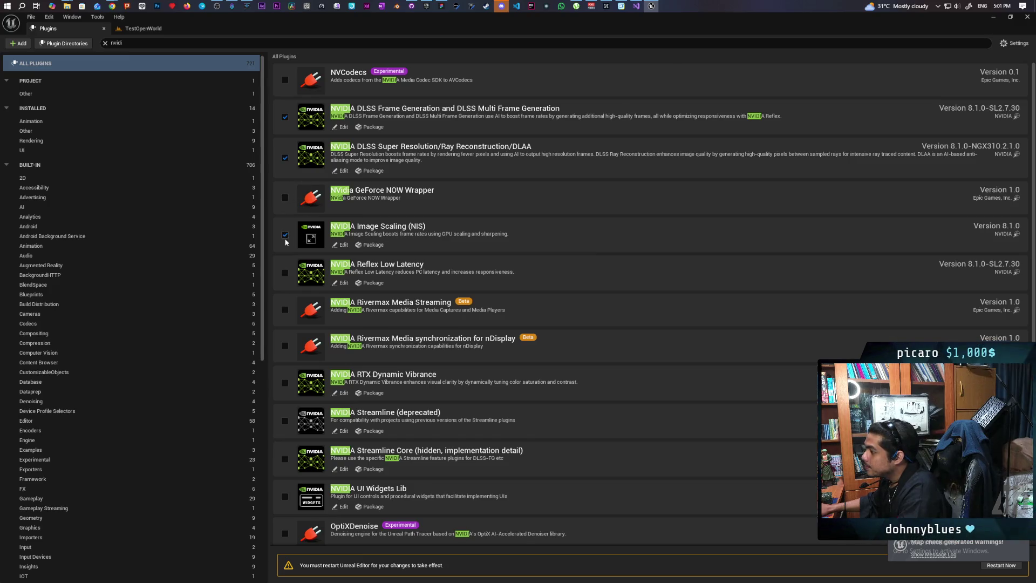
left_click(285, 273)
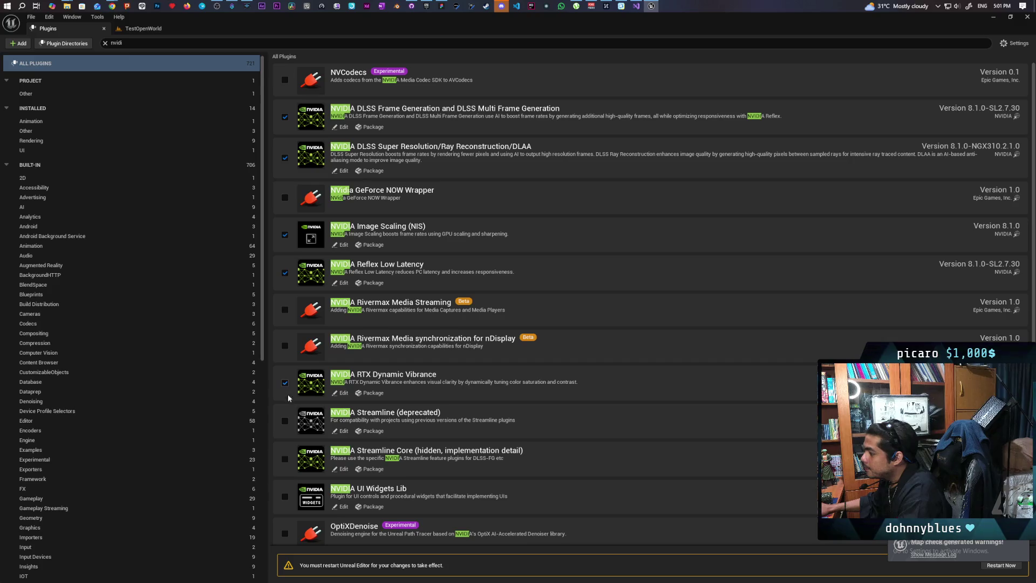
left_click(285, 420)
scroll(292, 418, "down", 1)
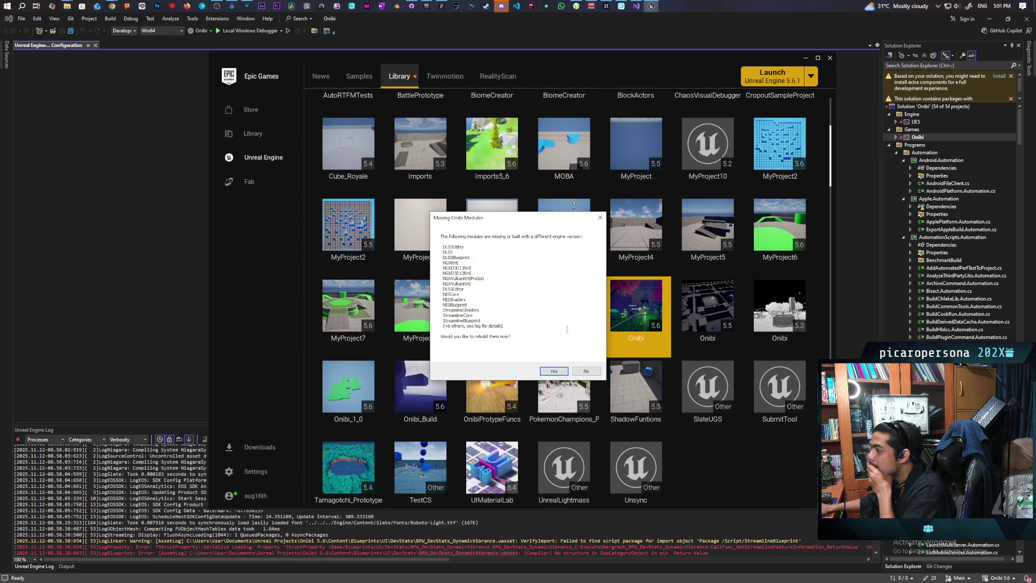
Step: Accept the Missing Onibi Modules prompt to rebuild DLSS, Streamline and the other modules
left_click(553, 370)
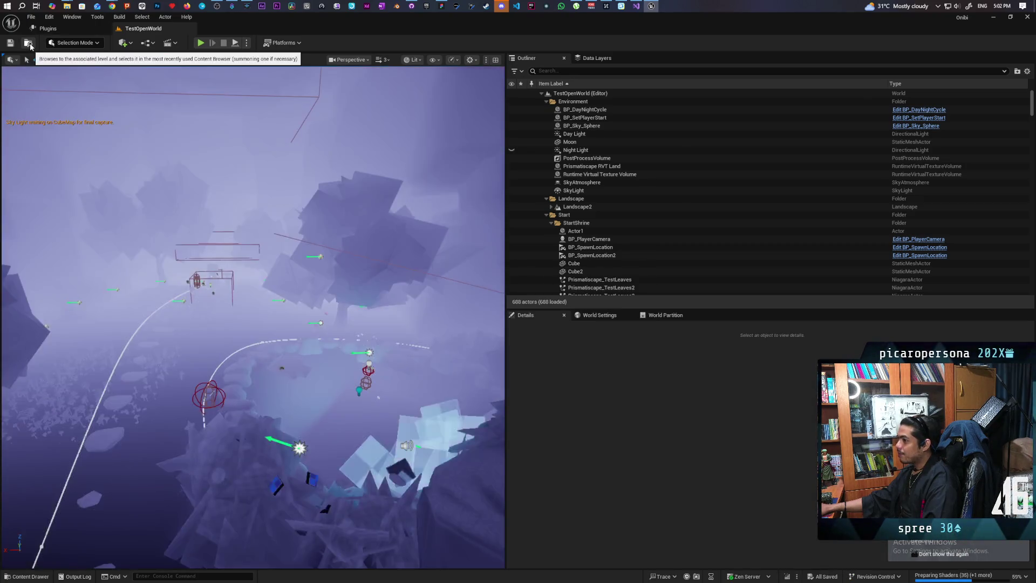
Step: Browse to the current level's asset, go up to Levels, and open TestLevel
left_click(29, 45)
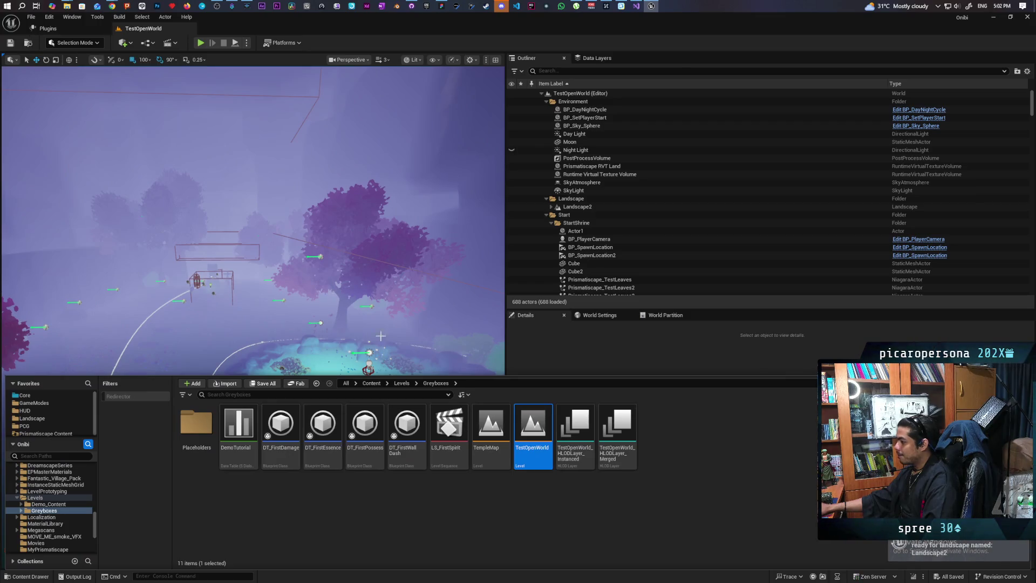
left_click(401, 383)
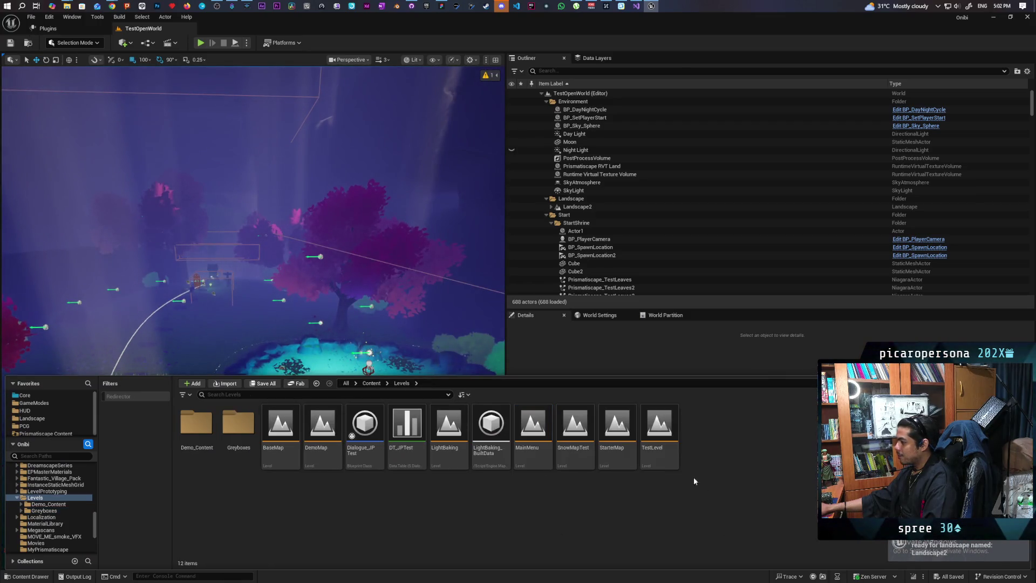
double_click(663, 440)
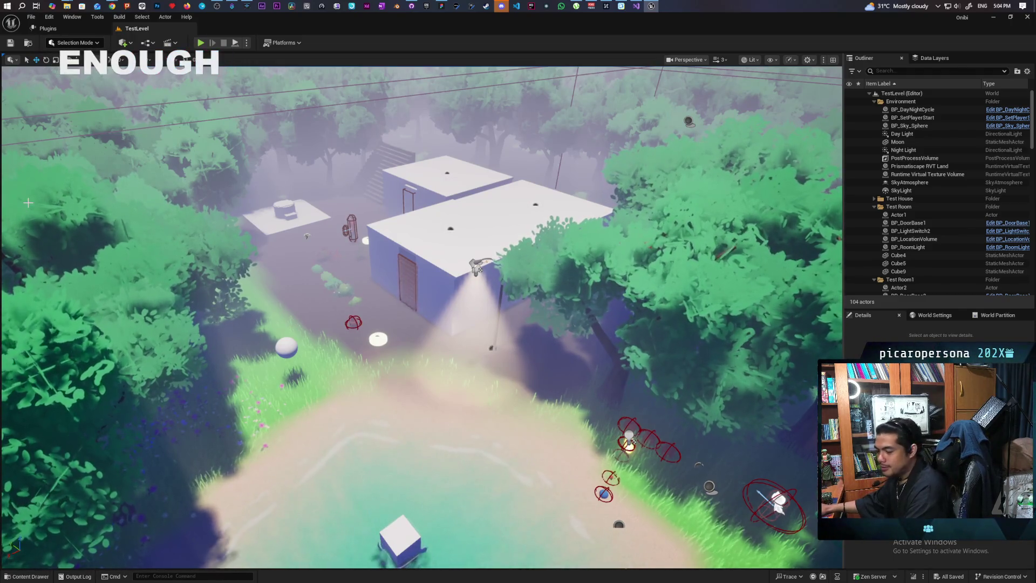
Step: Fly the viewport camera up to the two blue test houses, framing their door and stairs
left_click_drag(28, 203, 17, 151)
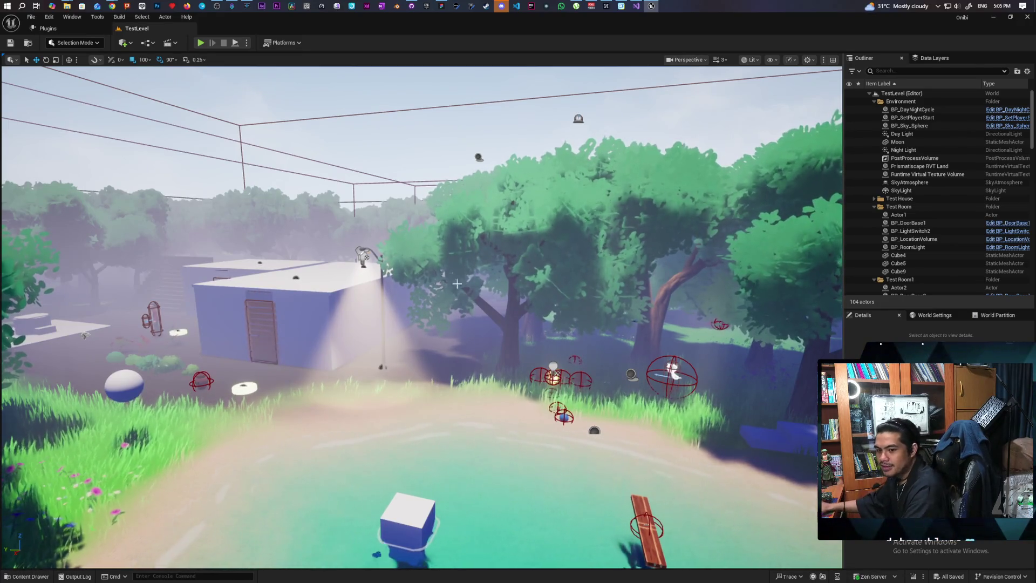
mouse_move(518, 321)
left_mouse_down()
mouse_move(544, 286)
mouse_move(507, 294)
mouse_move(496, 311)
mouse_move(521, 294)
left_mouse_up()
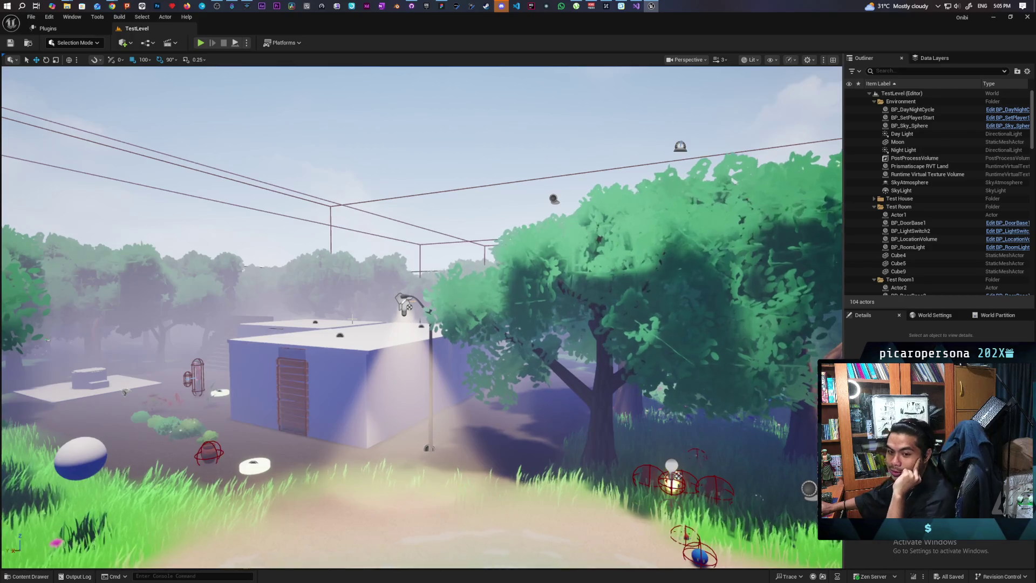
key("w")
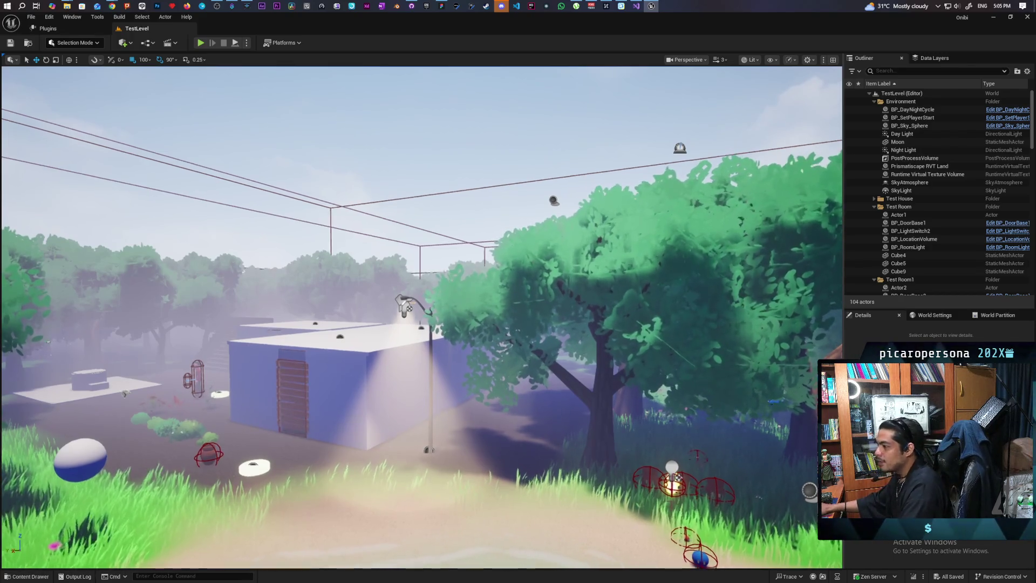
key("s")
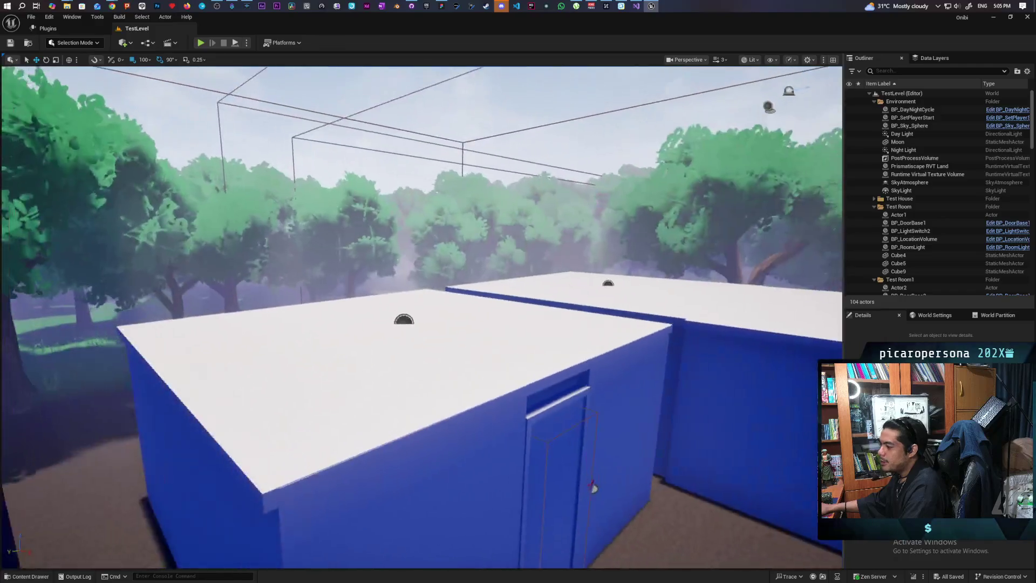
key("w")
key("d")
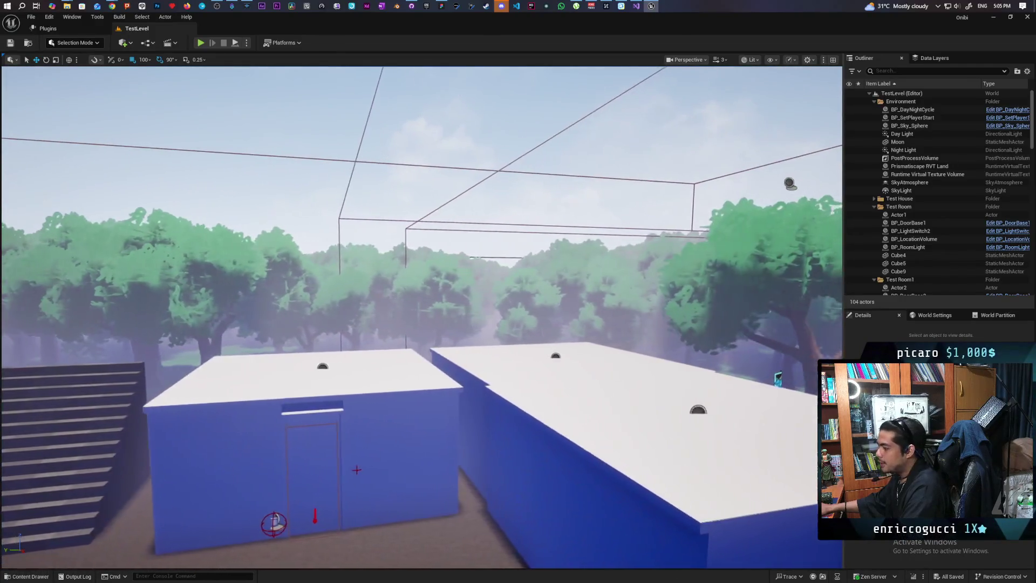
key("w")
key("s")
key("s")
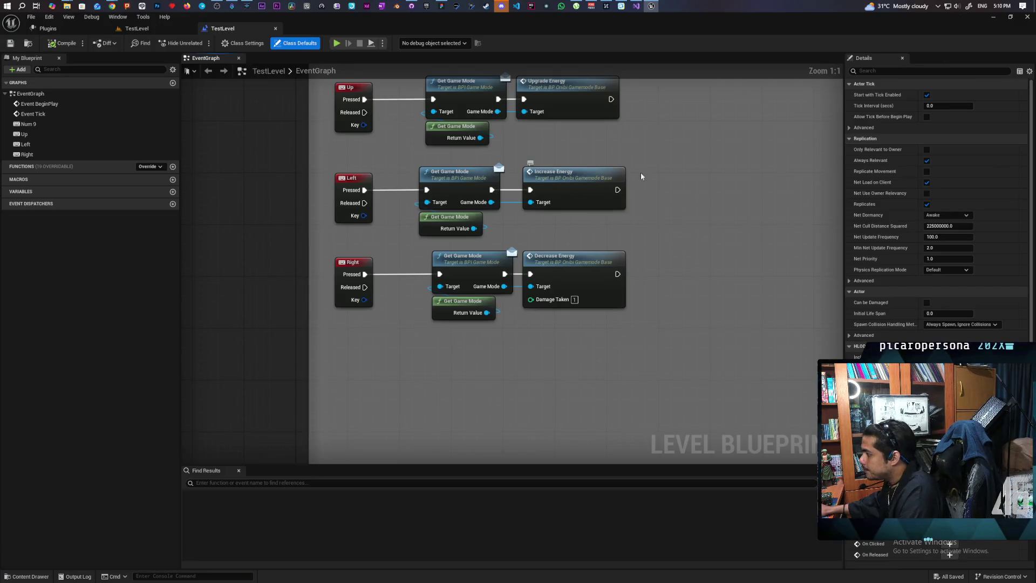
Step: Box-select the Create BPW NGX Widget, Add to Viewport and Get Player Controller nodes and delete them
mouse_move(520, 303)
left_mouse_down()
mouse_move(556, 376)
mouse_move(625, 374)
mouse_move(599, 410)
mouse_move(422, 313)
left_mouse_up()
left_click_drag(302, 244, 605, 316)
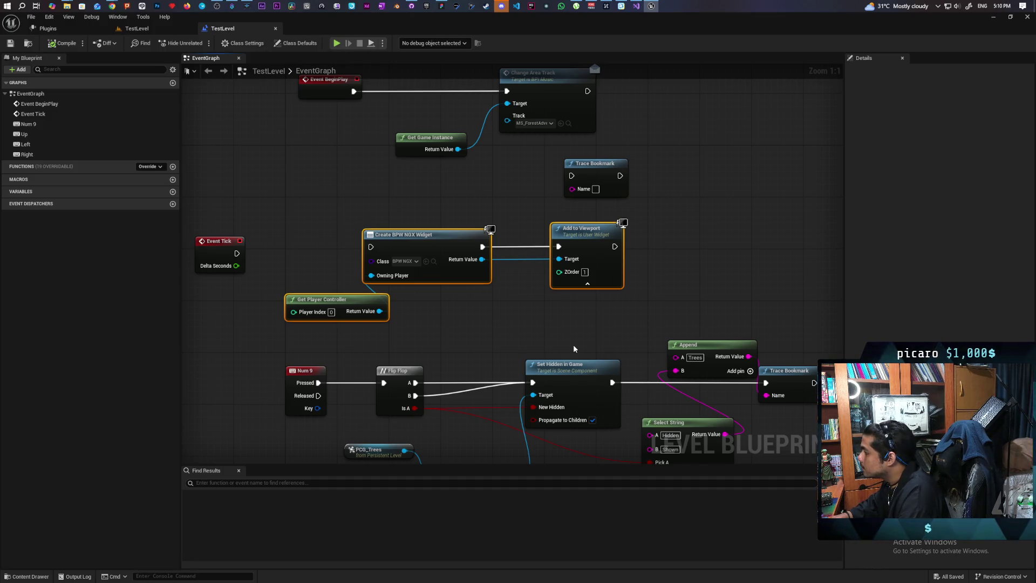
key("Delete")
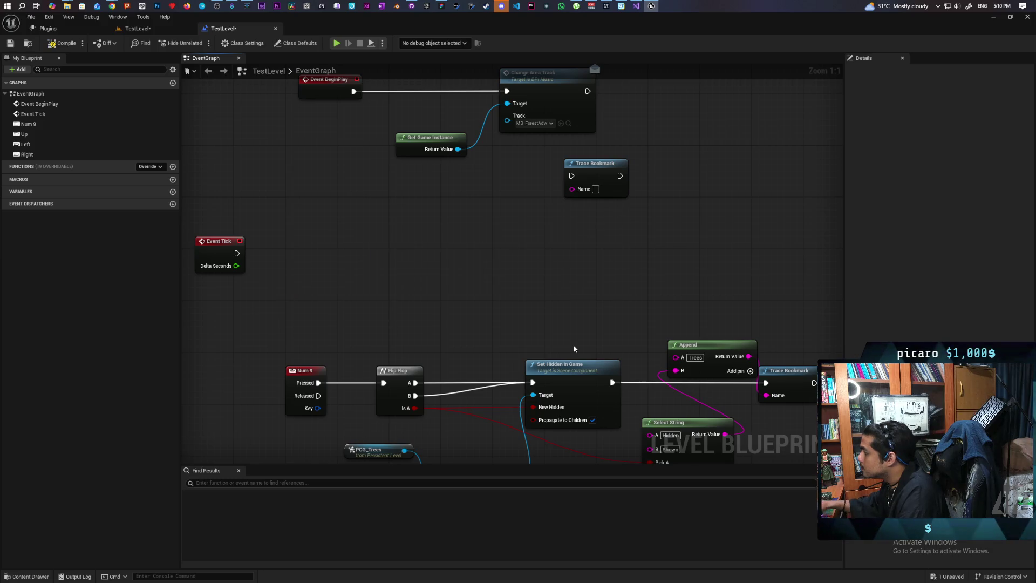
scroll(612, 245, "down", 1)
left_click(598, 178)
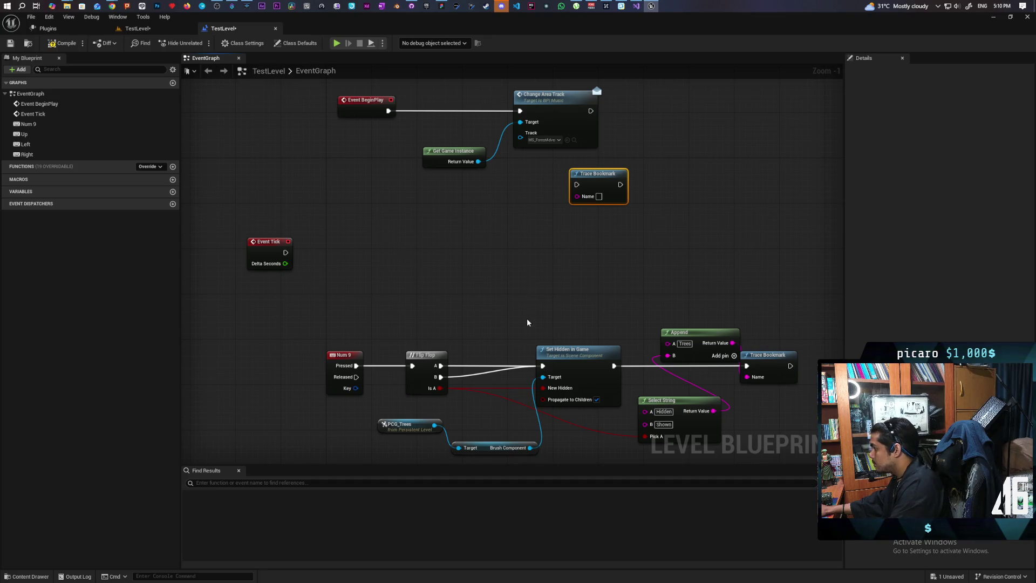
scroll(527, 322, "up", 1)
mouse_move(495, 342)
left_mouse_down()
mouse_move(537, 311)
mouse_move(506, 331)
mouse_move(474, 332)
left_mouse_up()
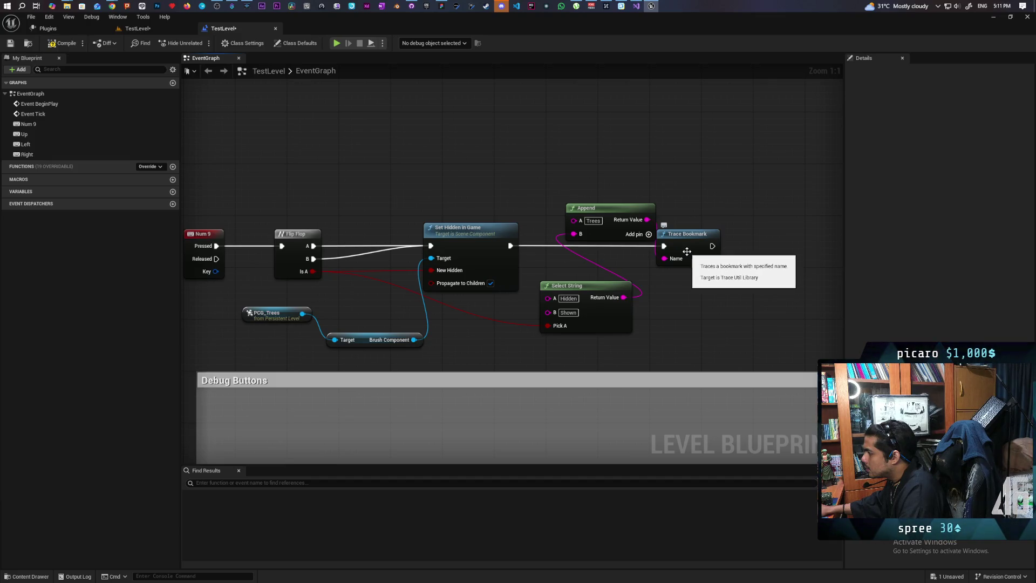
left_click_drag(546, 316, 618, 281)
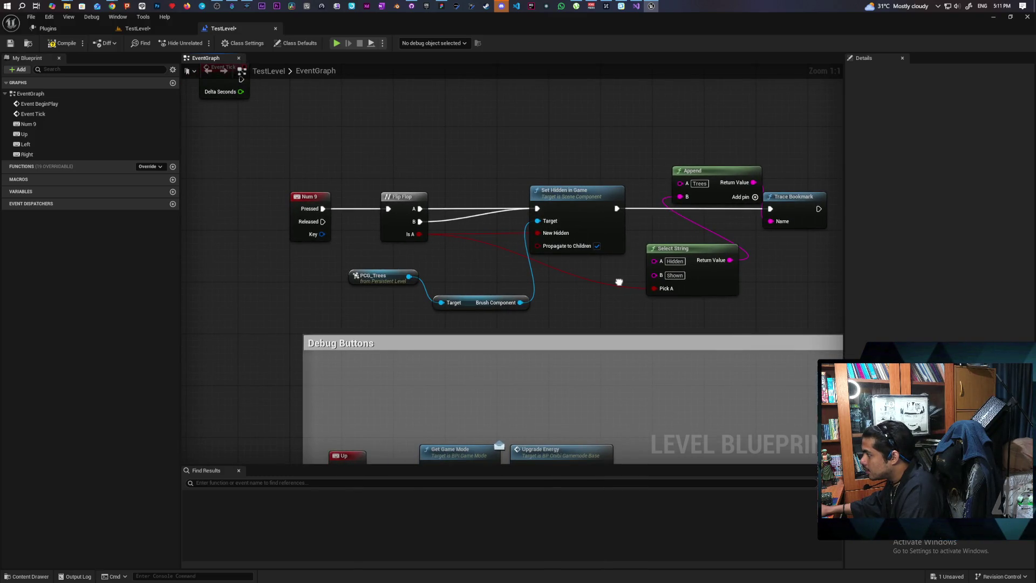
left_click_drag(619, 282, 372, 265)
Step: Review the EventGraph up to the Debug Buttons group, then compile and save the level blueprint
scroll(557, 236, "down", 4)
left_click_drag(488, 172, 558, 235)
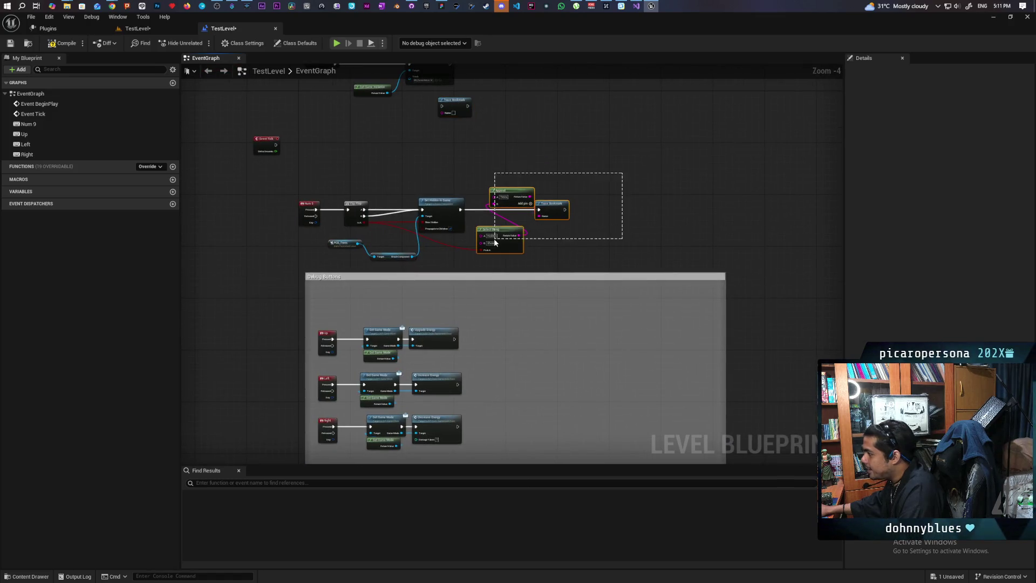
scroll(555, 230, "up", 4)
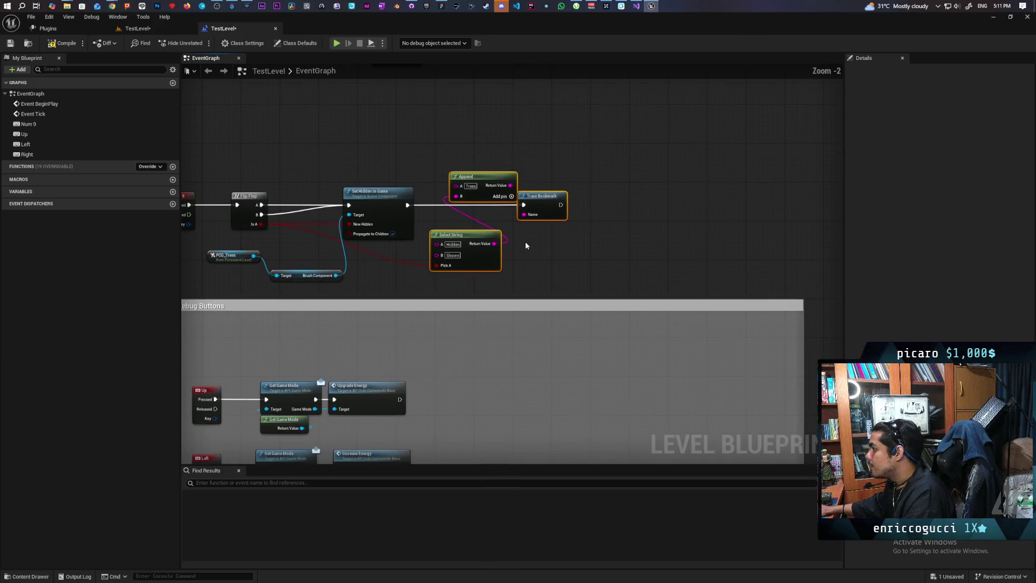
left_click_drag(526, 245, 607, 231)
scroll(541, 162, "down", 6)
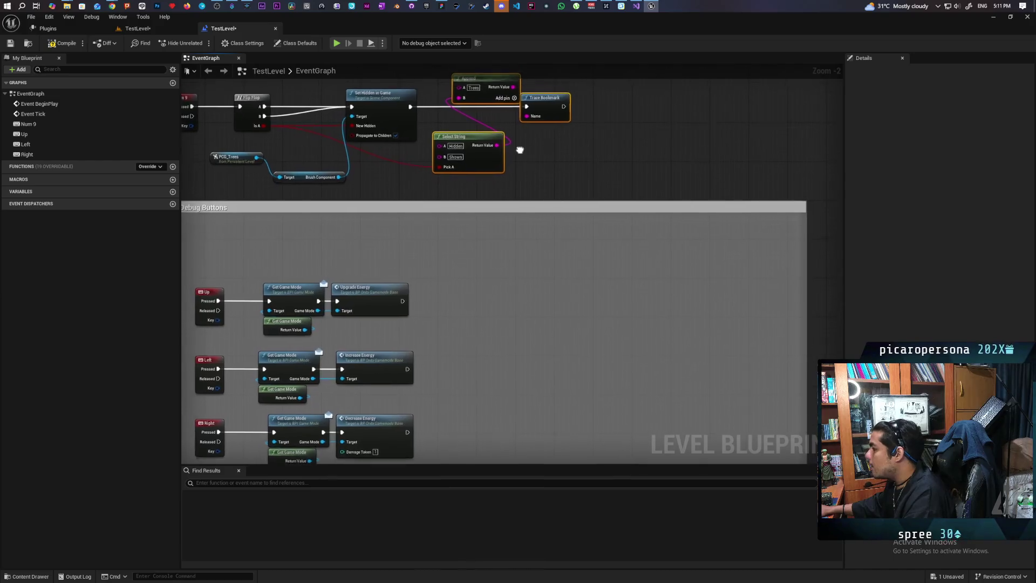
scroll(523, 157, "up", 5)
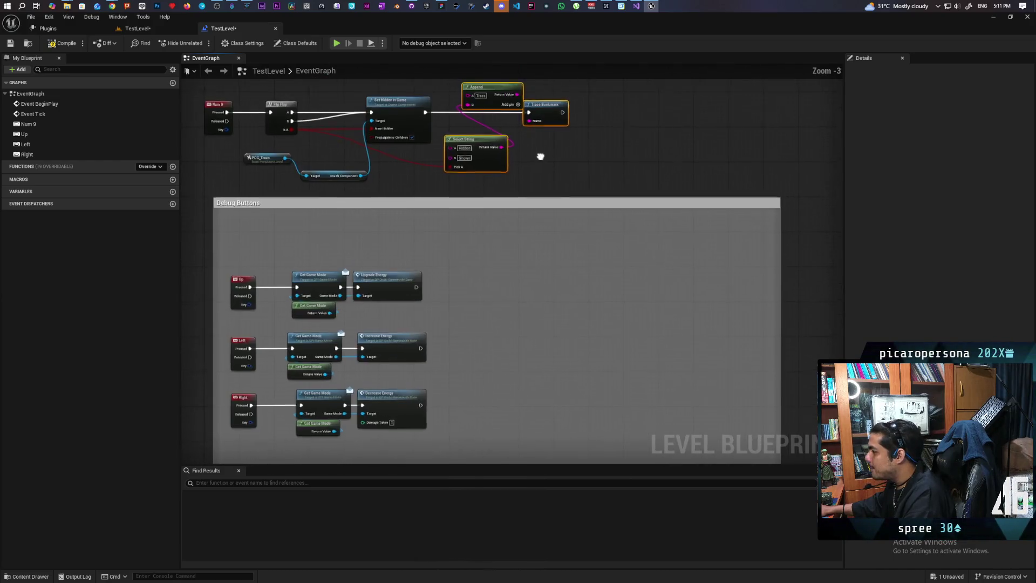
left_click(65, 44)
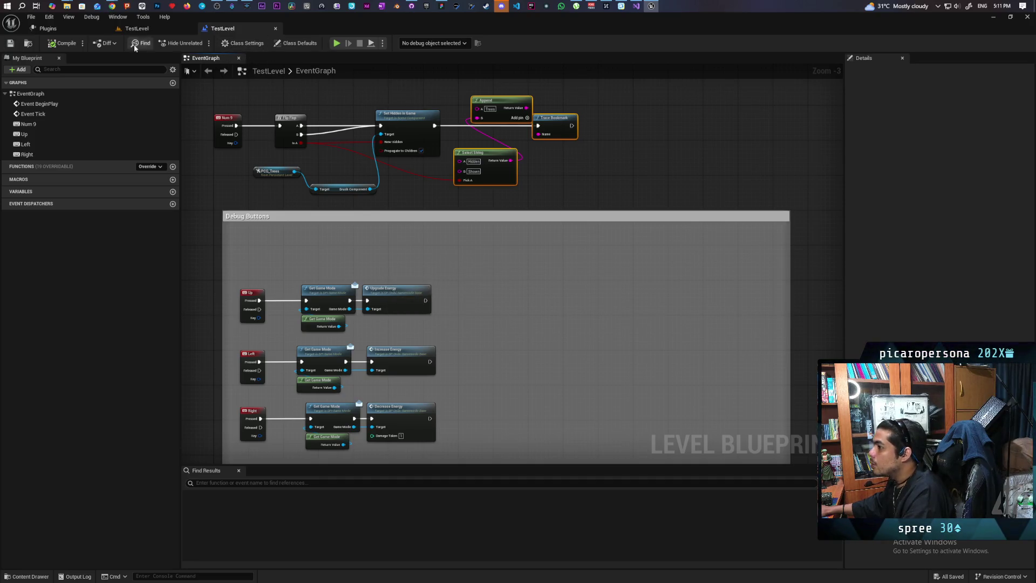
Step: Disable DLSS Frame Generation with its Streamline dependency, DLSS Super Resolution and Image Scaling (NIS)
left_click(48, 29)
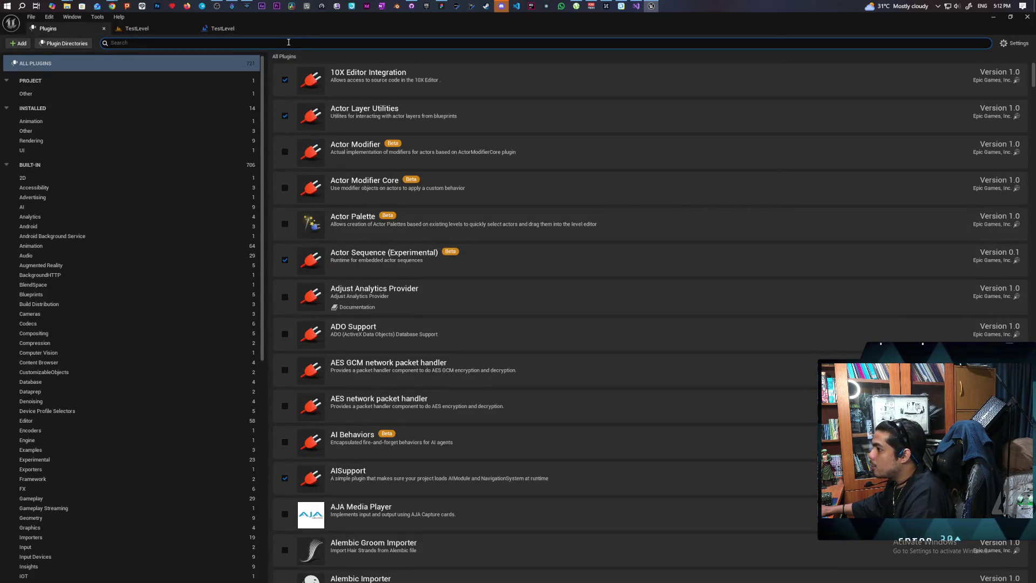
type("nvidi")
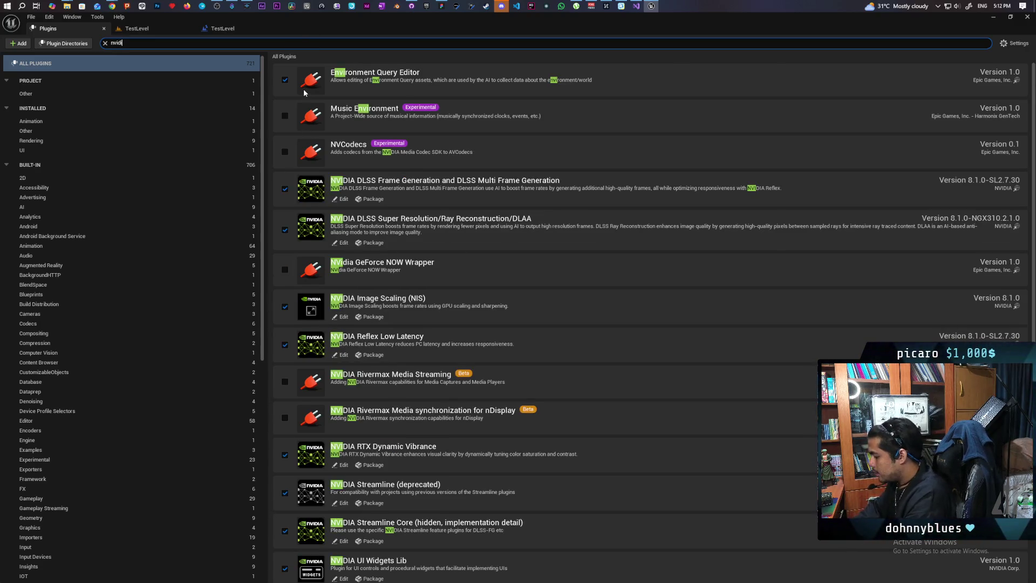
type("a")
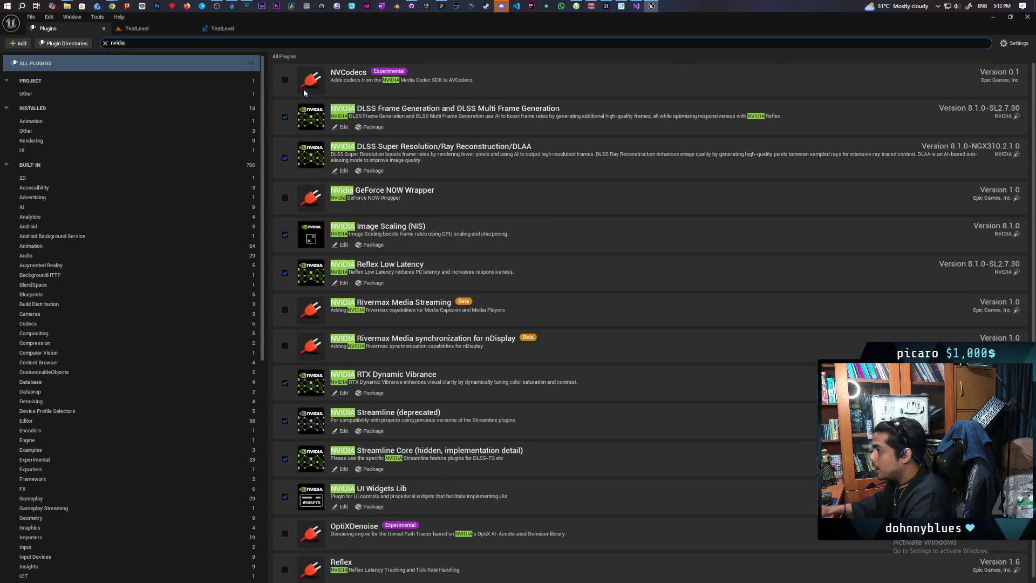
left_click(285, 117)
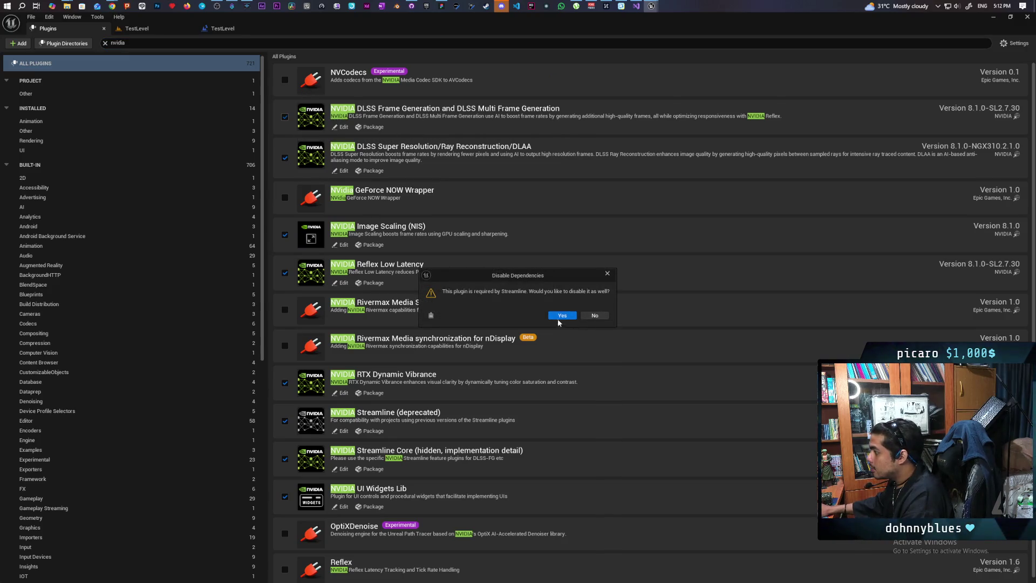
left_click(563, 313)
left_click(285, 158)
left_click(285, 235)
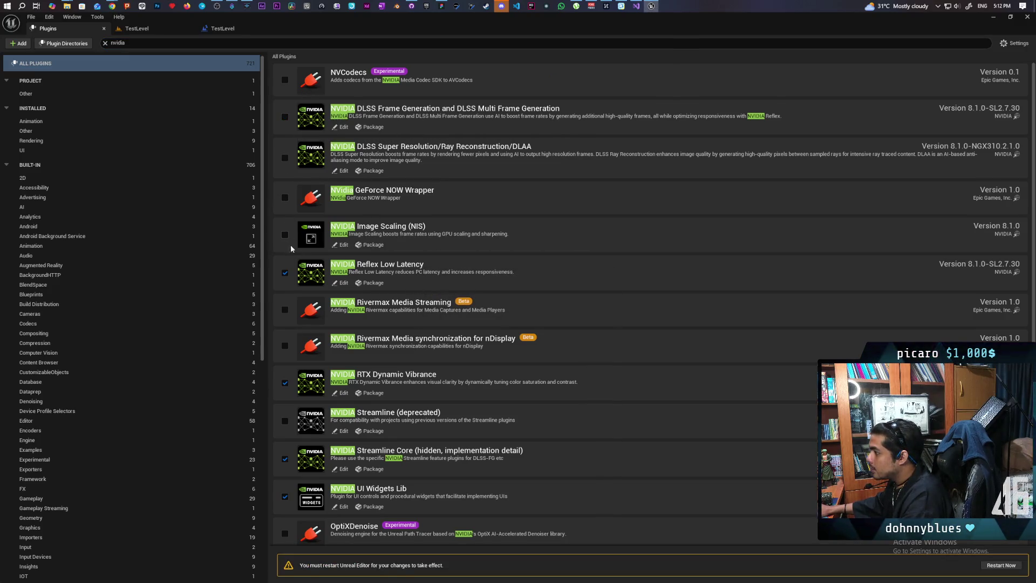
Step: Disable Reflex Low Latency and RTX Dynamic Vibrance, accepting their dependency prompts
left_click(285, 383)
left_click(562, 315)
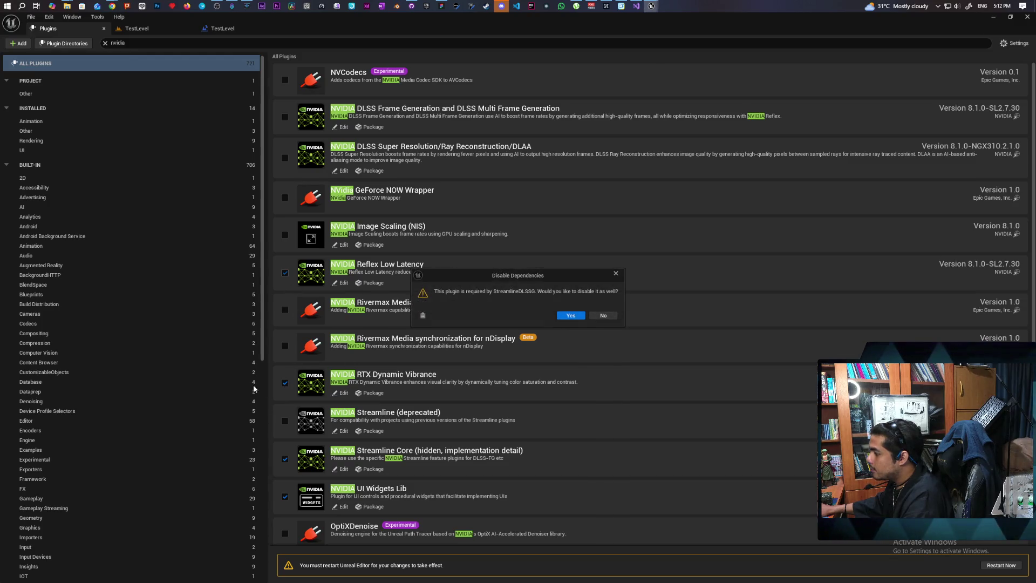
left_click(572, 315)
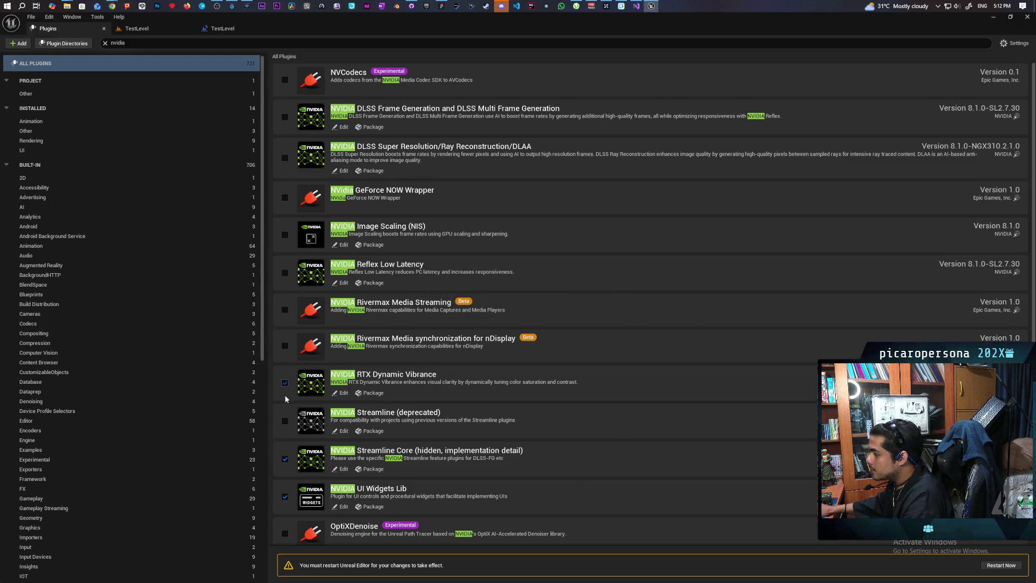
left_click(284, 459)
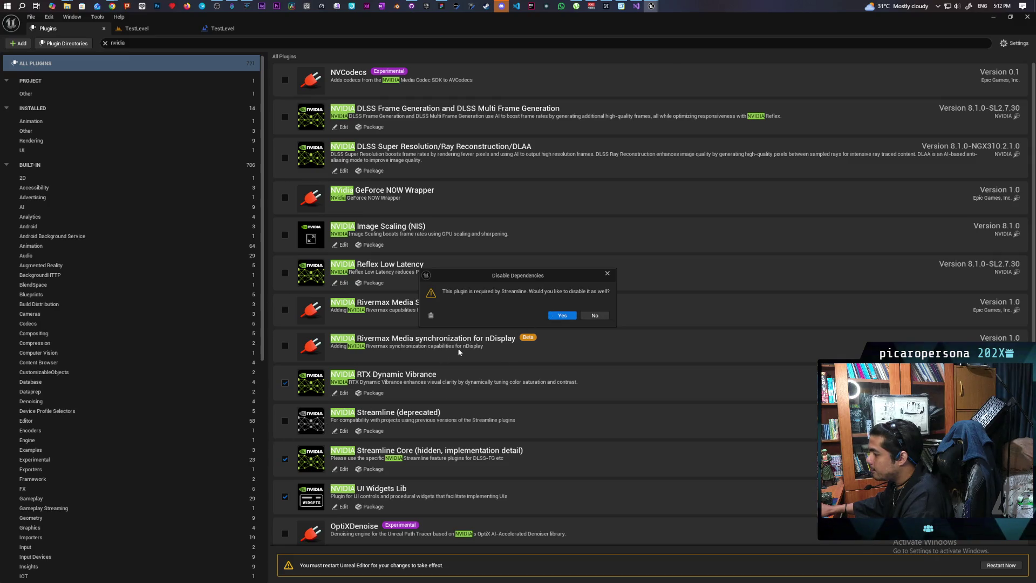
left_click(562, 315)
Step: Disable Streamline Core, confirming each dependency prompt including StreamlineReflex
left_click(285, 461)
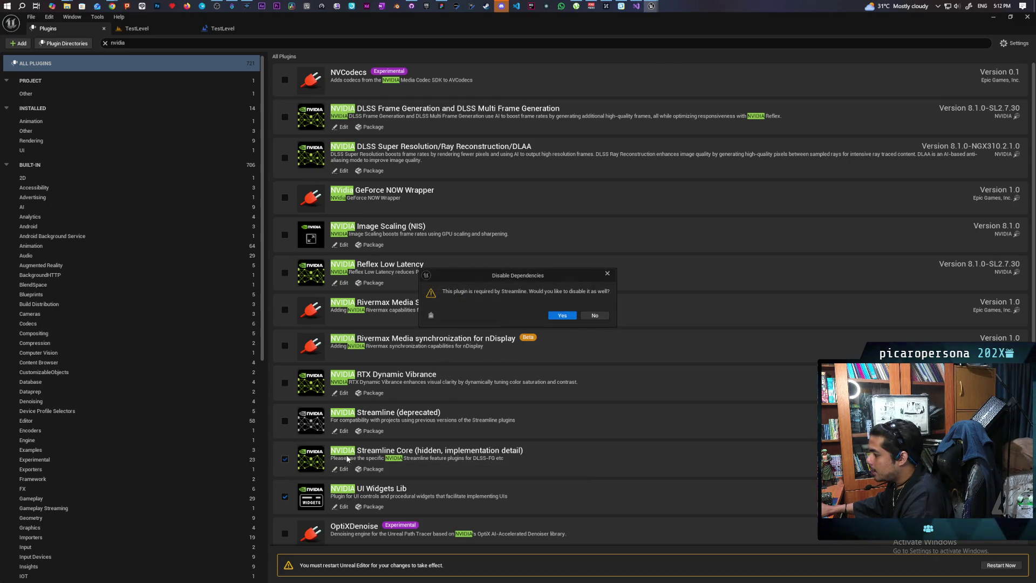
left_click(562, 316)
left_click(571, 316)
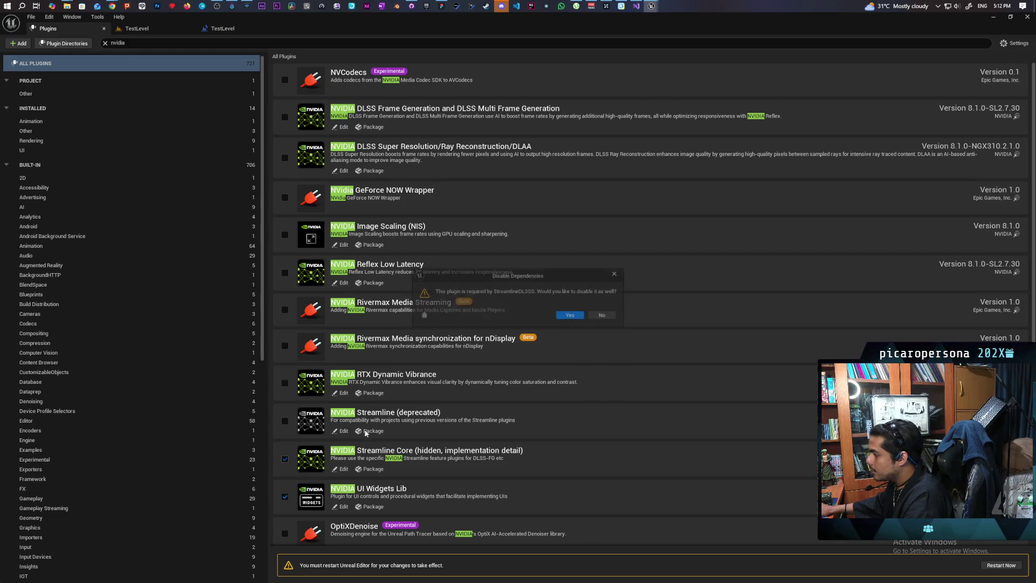
left_click(569, 316)
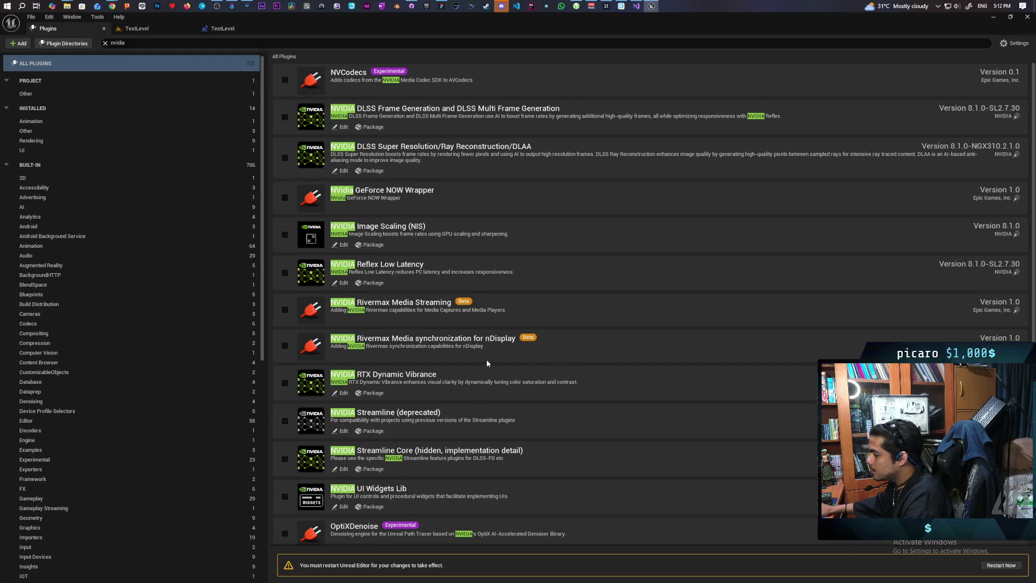
scroll(507, 380, "down", 1)
scroll(506, 379, "up", 1)
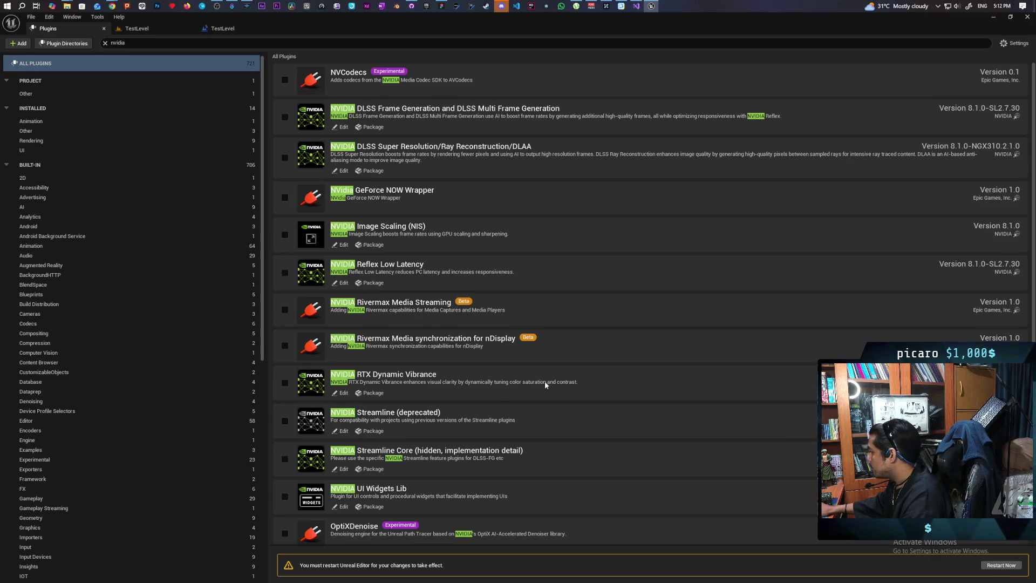
key("alt+Tab")
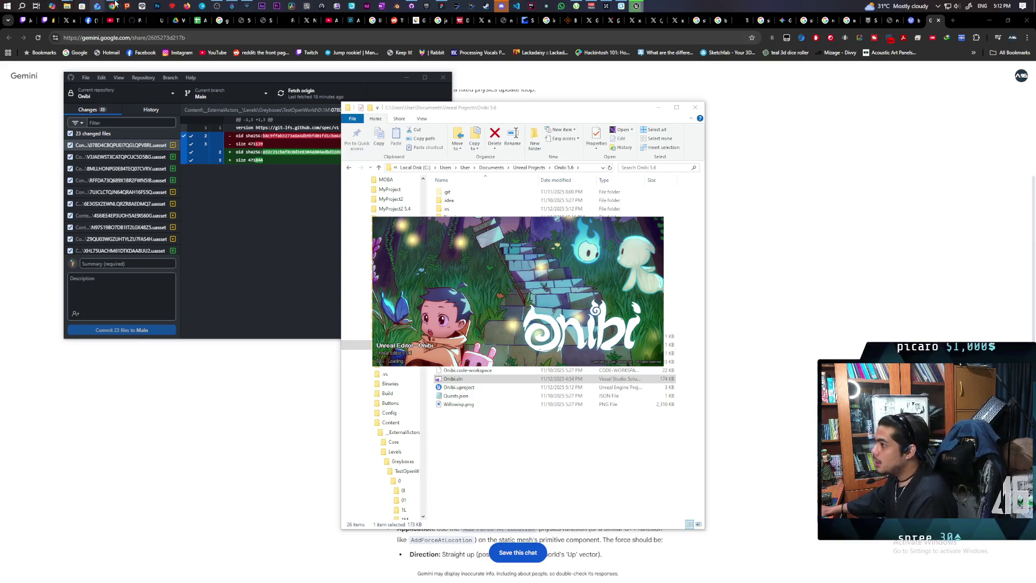
Step: Bring Chrome forward on the YouTube Jai Demo keynote tab and open a new blank tab
mouse_move(118, 6)
left_click(667, 52)
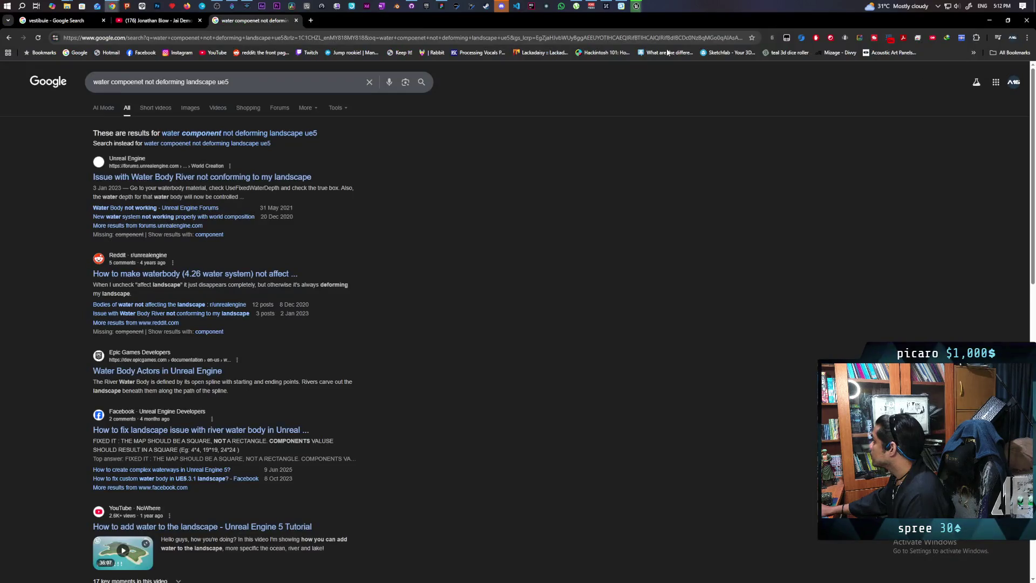
left_click(157, 23)
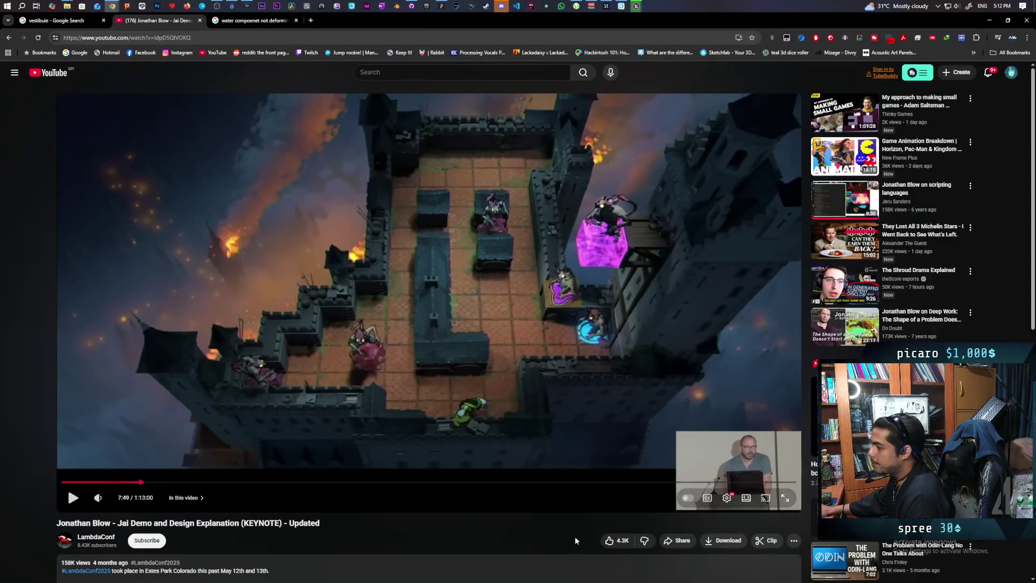
mouse_move(420, 475)
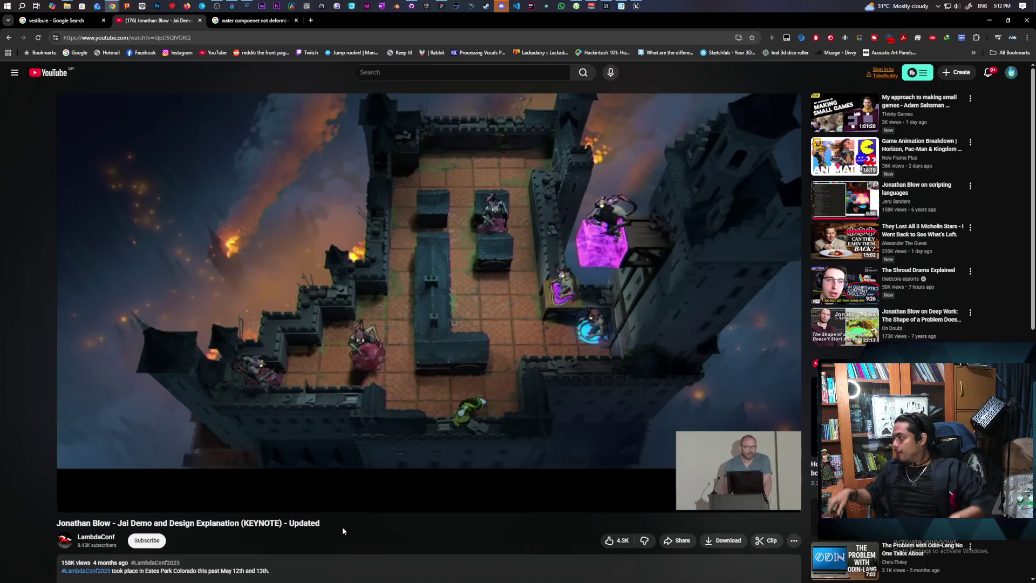
left_click(311, 20)
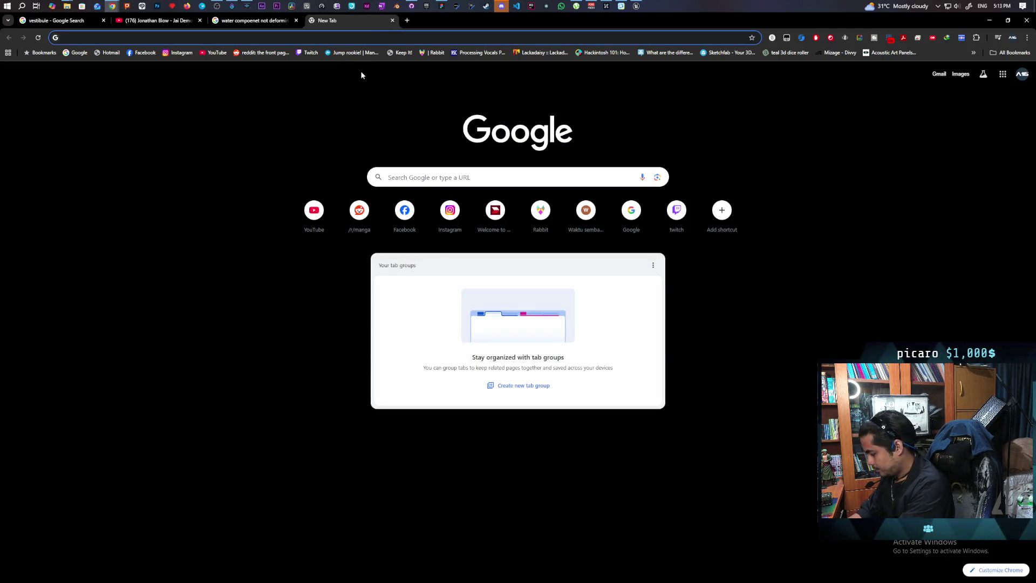
Step: Search Google for 'johns game the witness reddit' and open the Thekla updates Reddit post in a new tab
type("j blow")
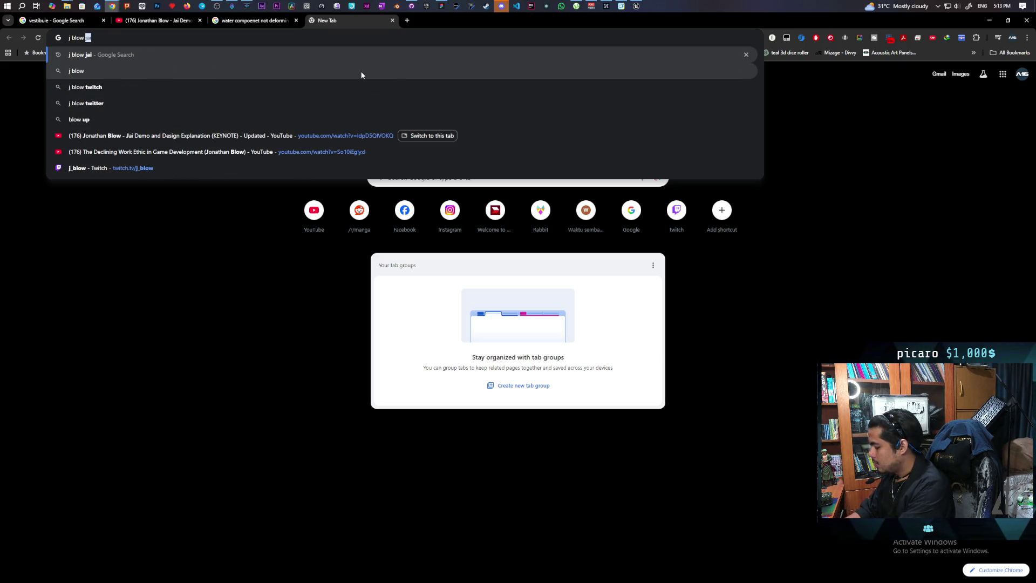
type(" teitt")
key("BackSpace")
key("BackSpace")
key("BackSpace")
type("w")
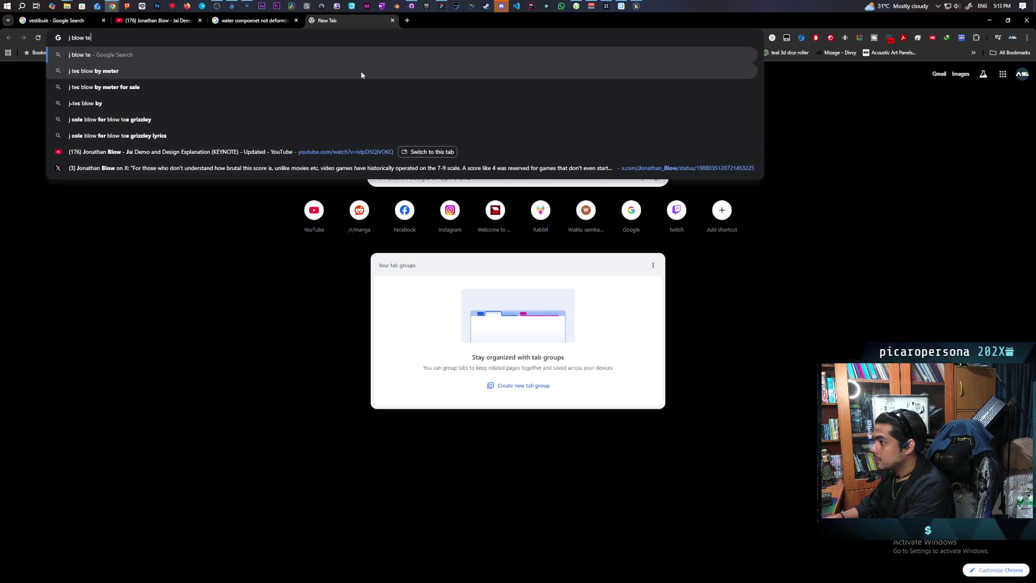
type("it")
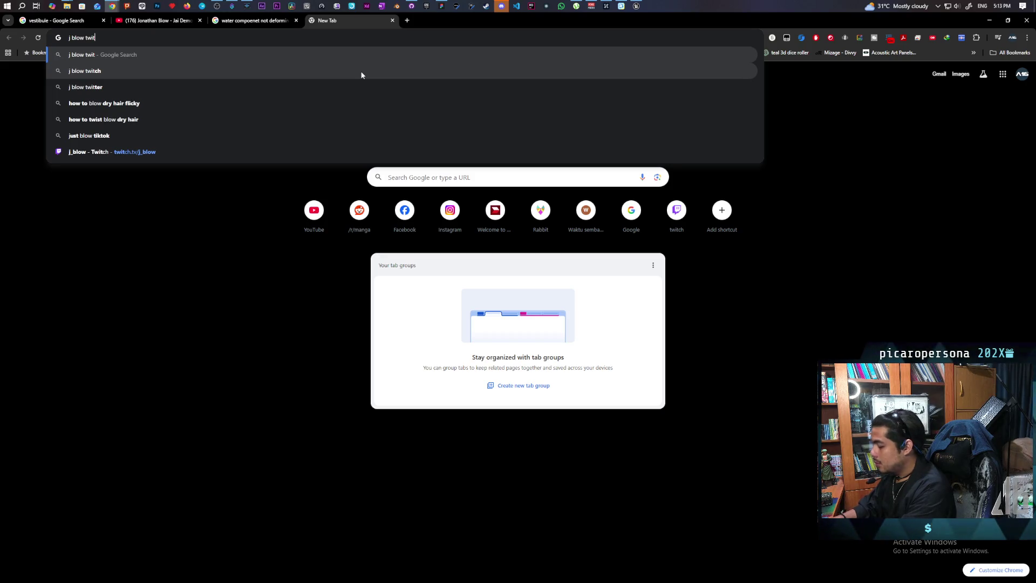
type("ter")
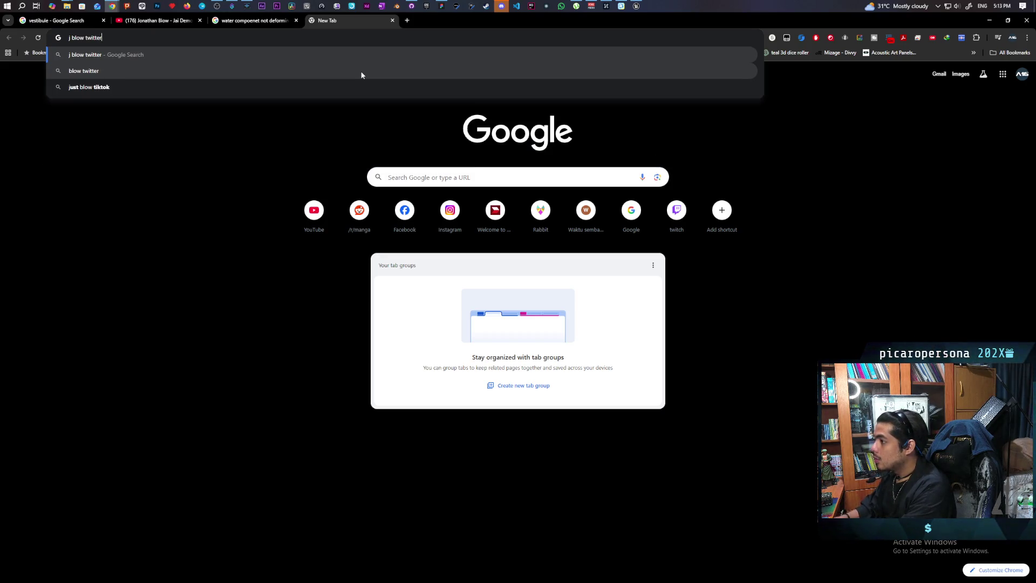
key("ctrl+a")
type("joh")
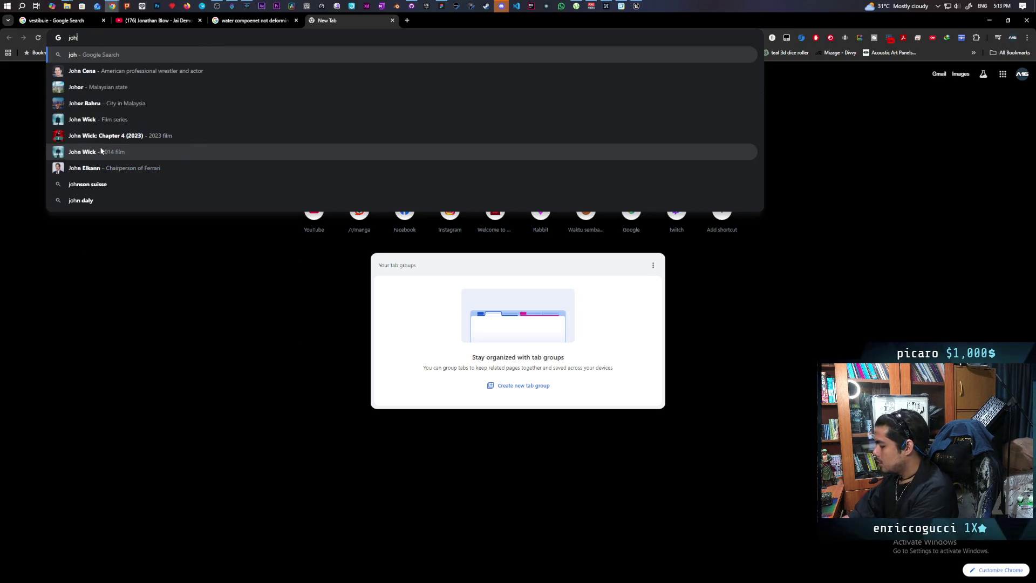
type("ns game ")
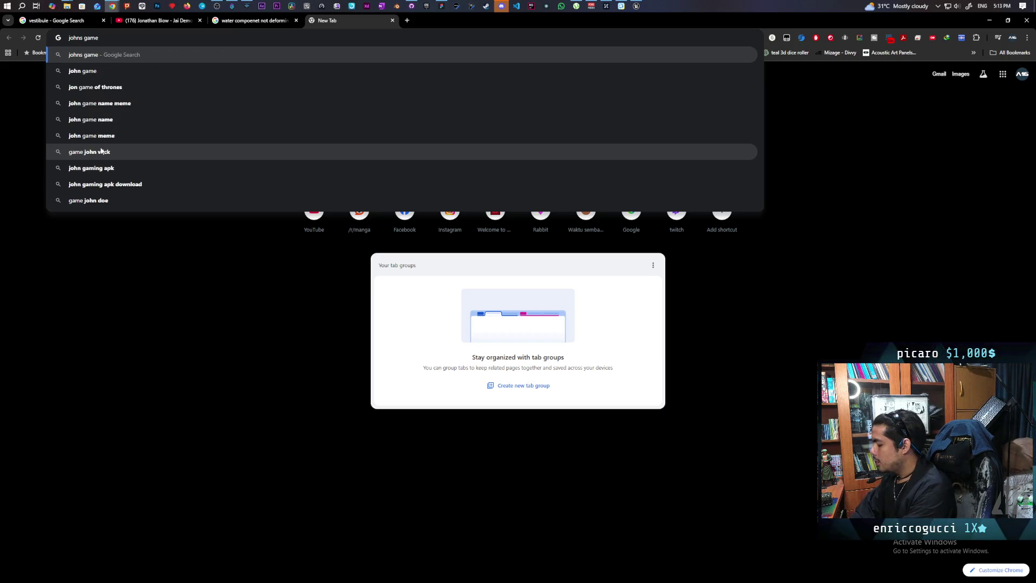
type("the witness reddit")
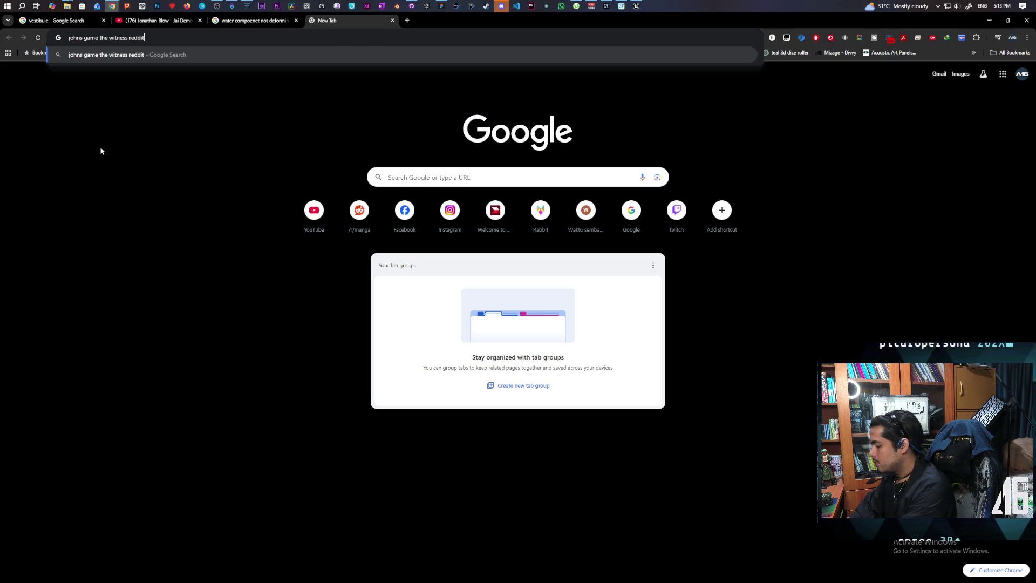
key("Return")
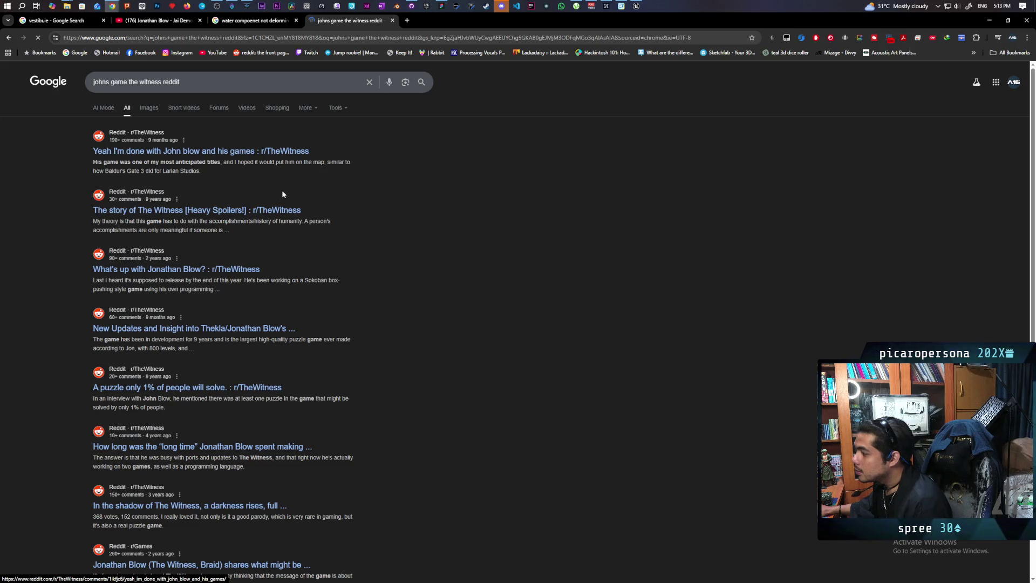
scroll(437, 203, "down", 2)
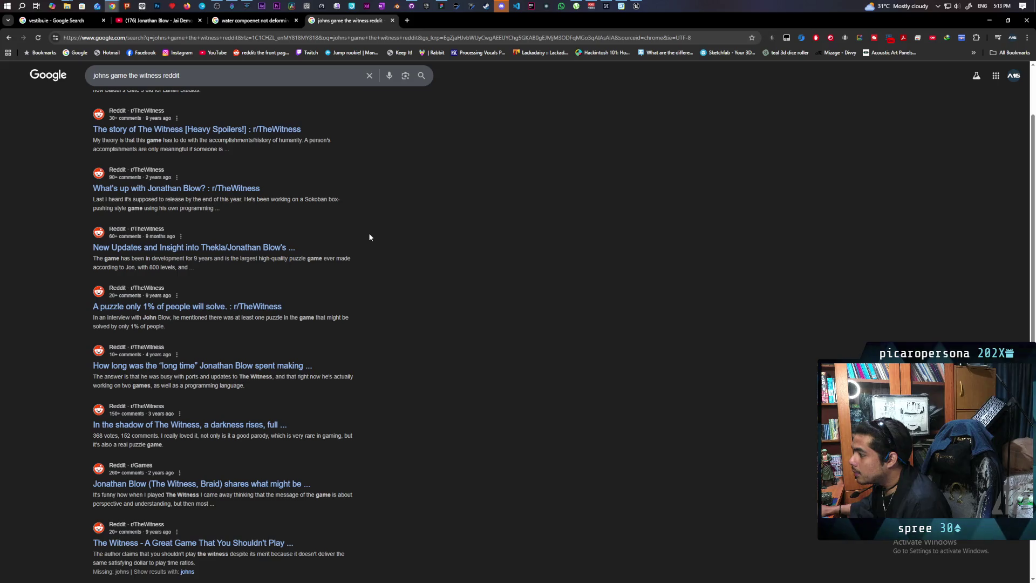
middle_click(170, 253)
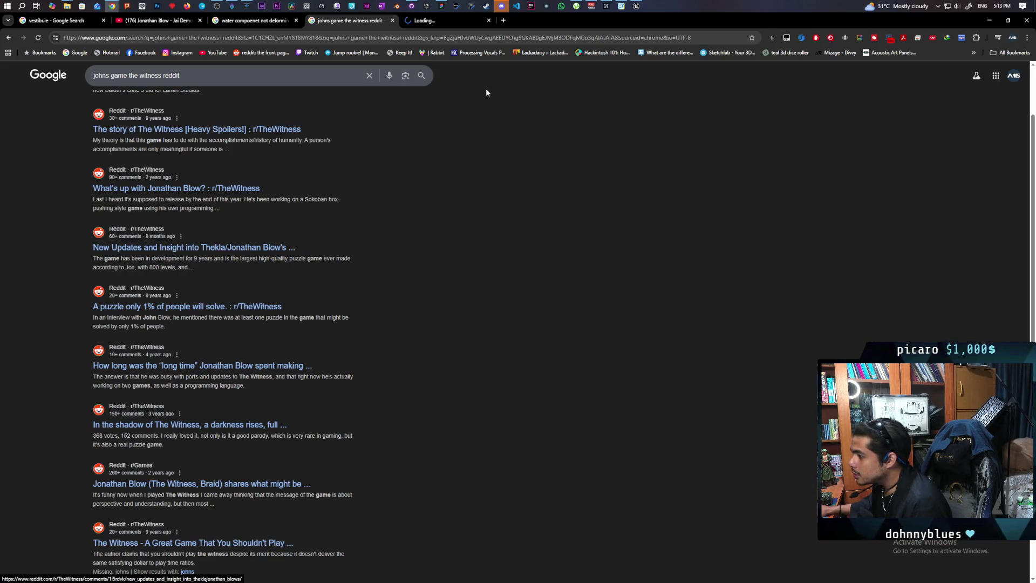
Step: Switch to the Reddit Thekla updates post and reveal its spoilered content
left_click(431, 21)
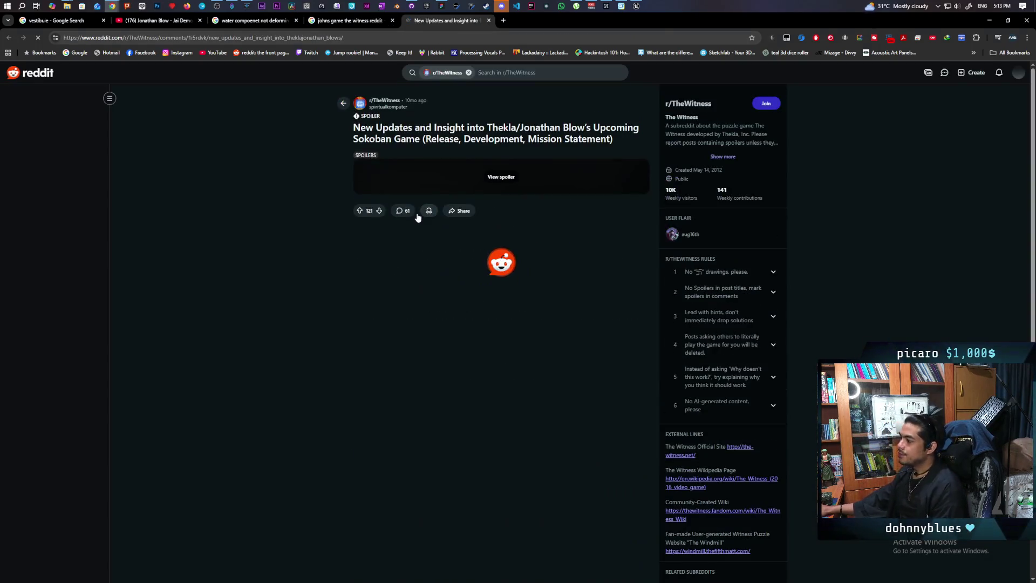
scroll(421, 213, "down", 1)
left_click(501, 136)
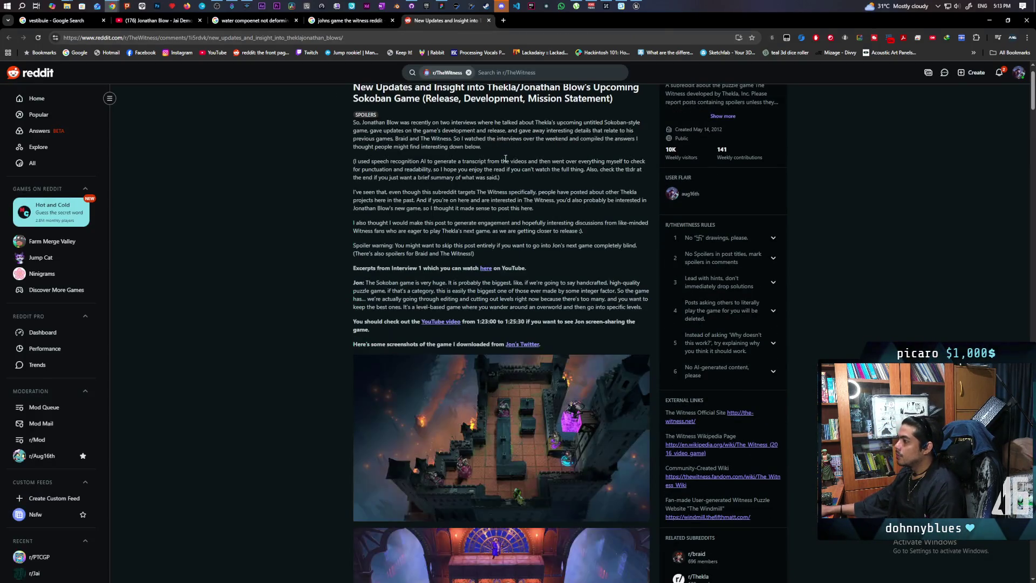
Step: Scroll through the post's screenshots and view the water level video fullscreen, then exit
scroll(499, 248, "down", 2)
scroll(499, 249, "down", 8)
scroll(508, 243, "up", 4)
scroll(513, 241, "down", 4)
scroll(522, 238, "down", 1)
scroll(522, 237, "down", 9)
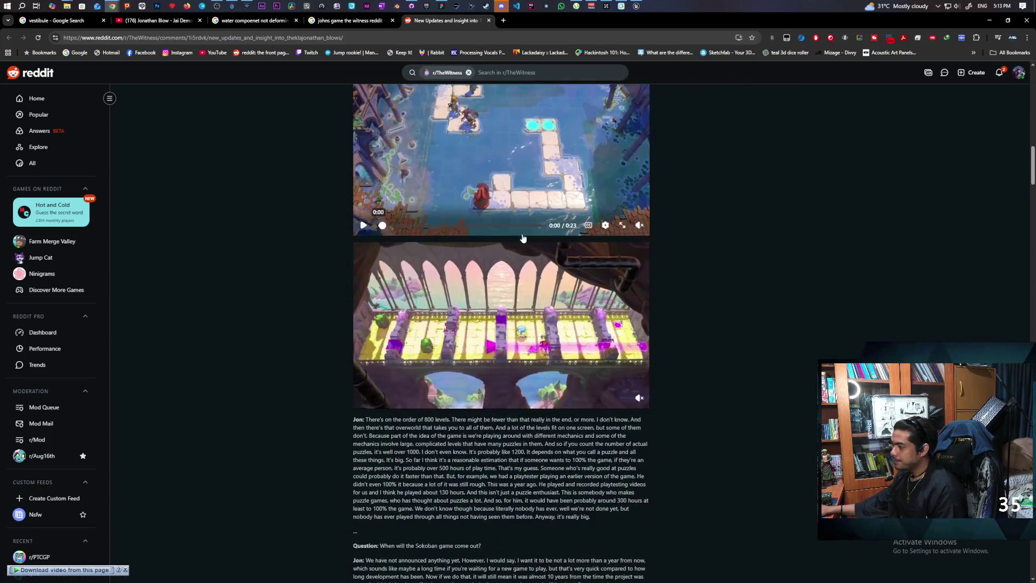
scroll(519, 259, "up", 3)
scroll(519, 259, "up", 4)
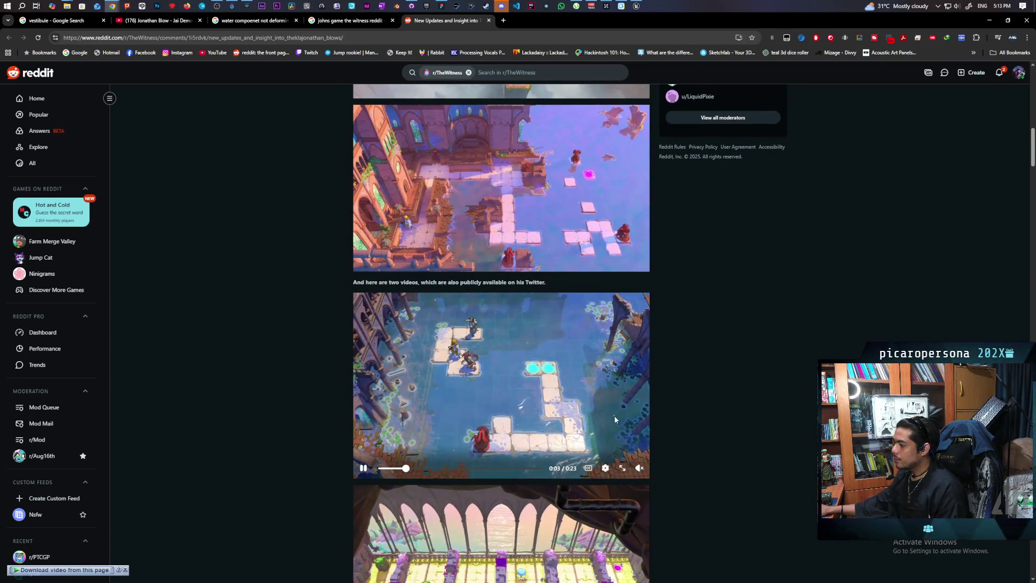
left_click(623, 468)
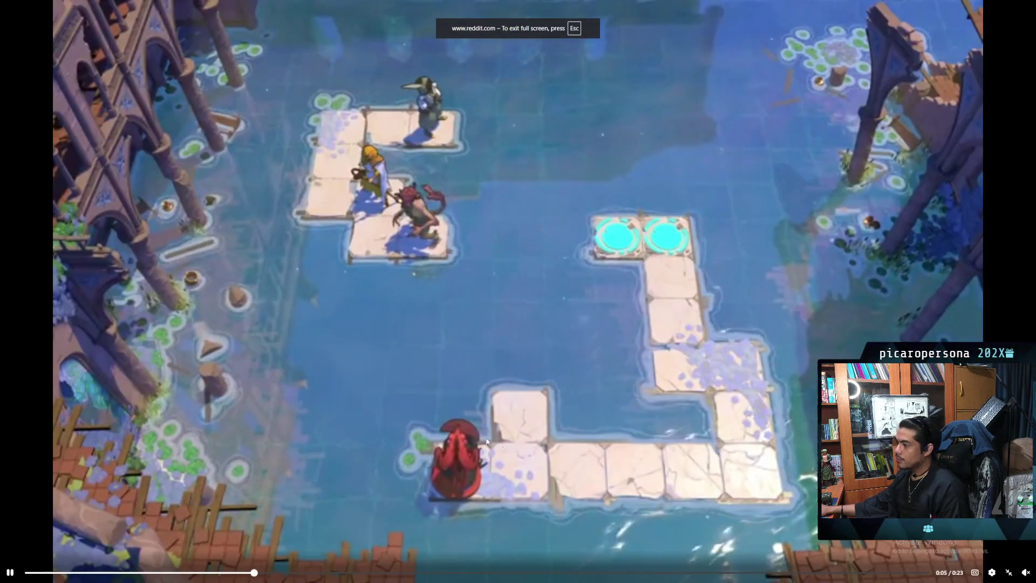
left_click(1008, 571)
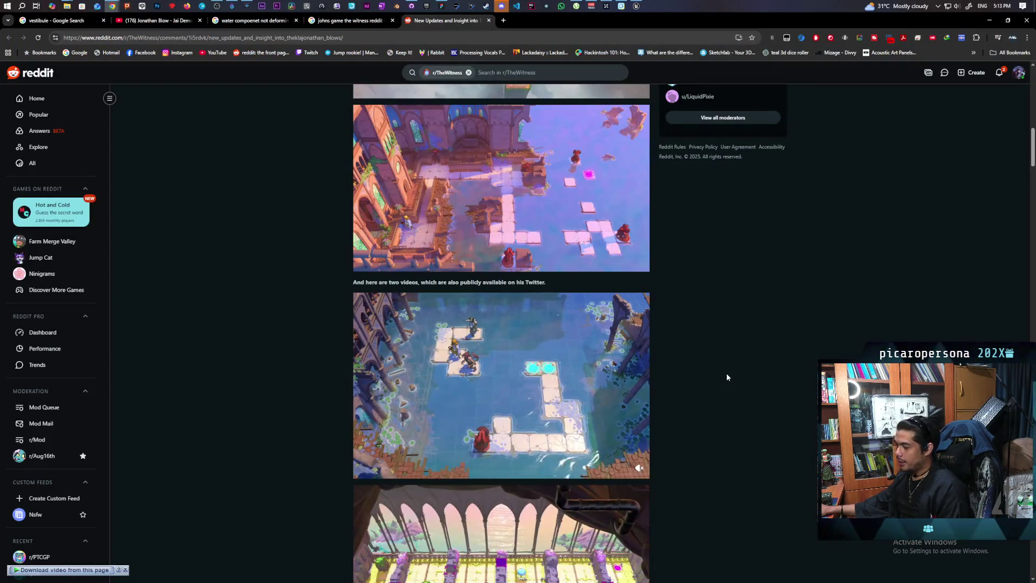
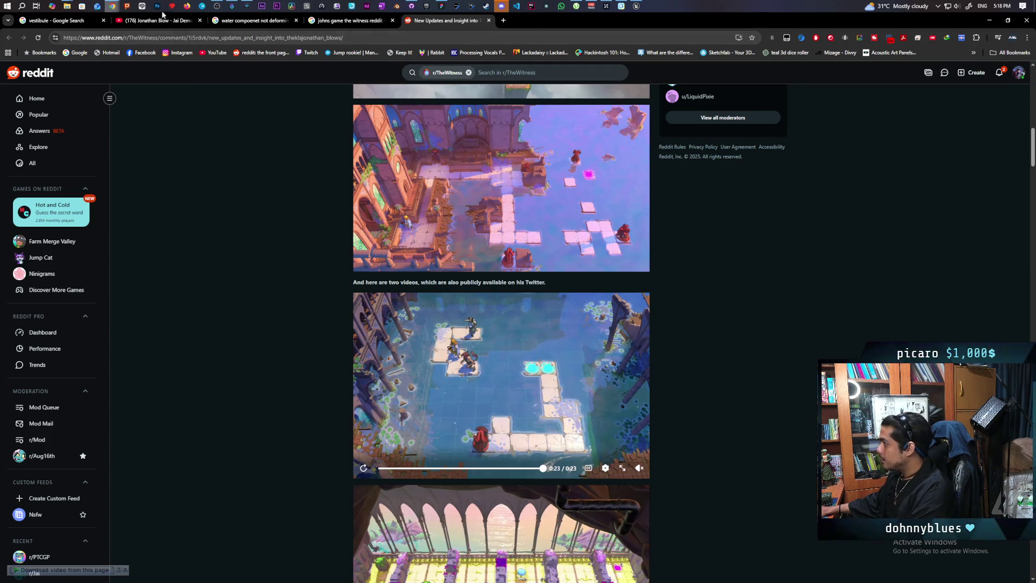
Step: Switch from the Chrome Reddit thread back to the Unreal Editor
left_click(622, 7)
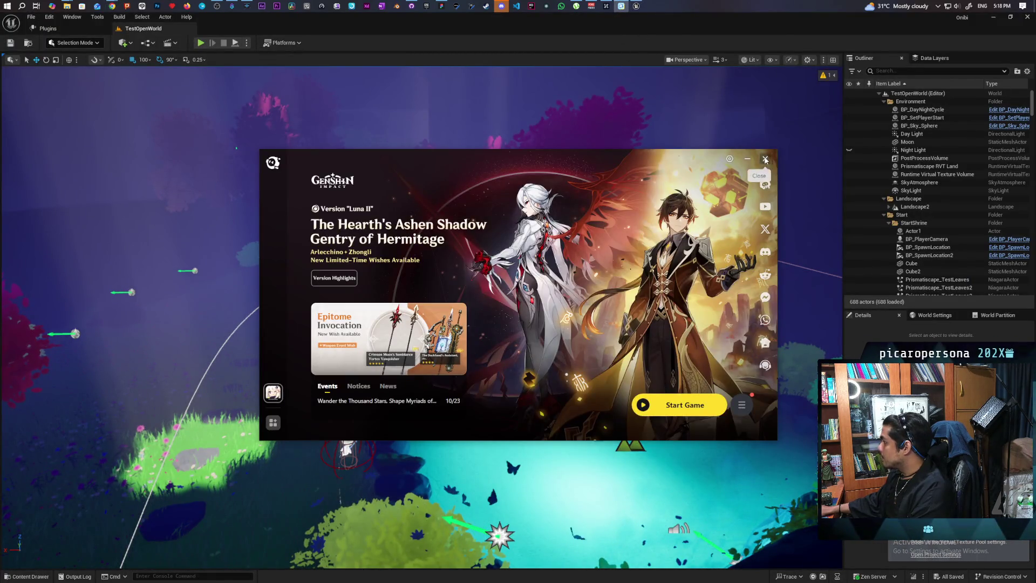
Step: Close the Genshin launcher, dismiss the out-of-date landscape warning, and browse the Content Drawer to Content/Levels
left_click(766, 159)
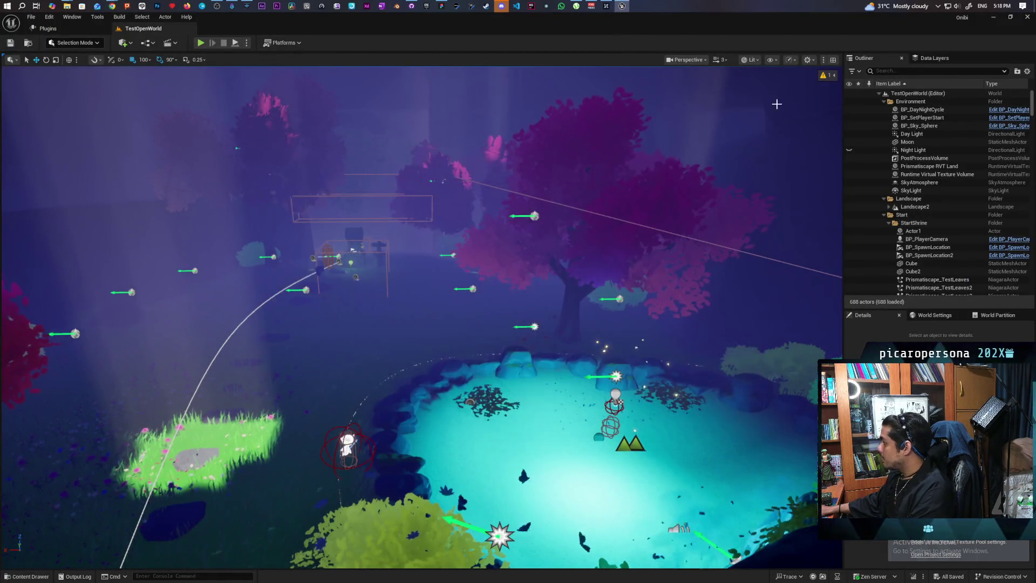
left_click(826, 75)
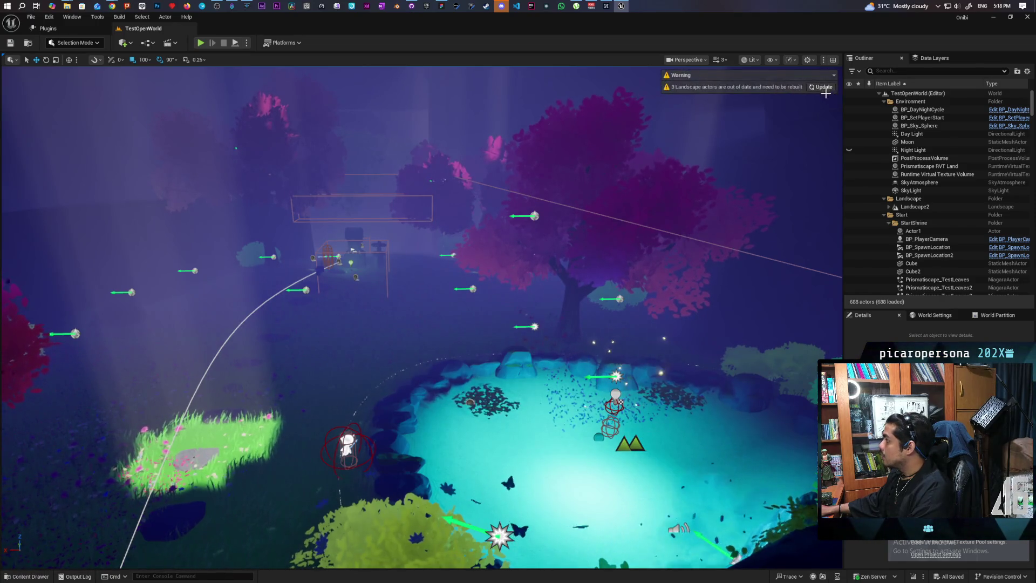
left_click(822, 86)
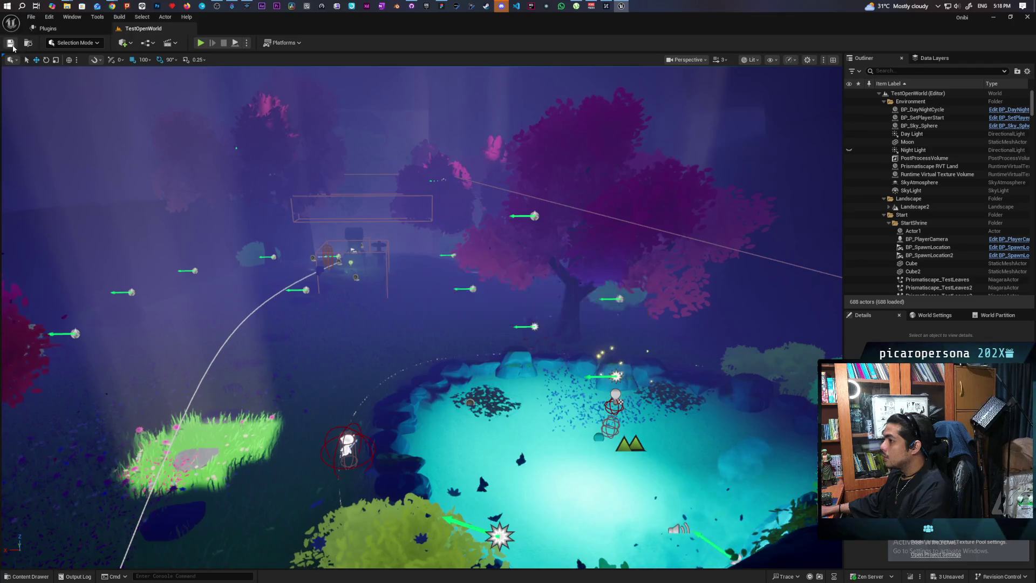
left_click(28, 42)
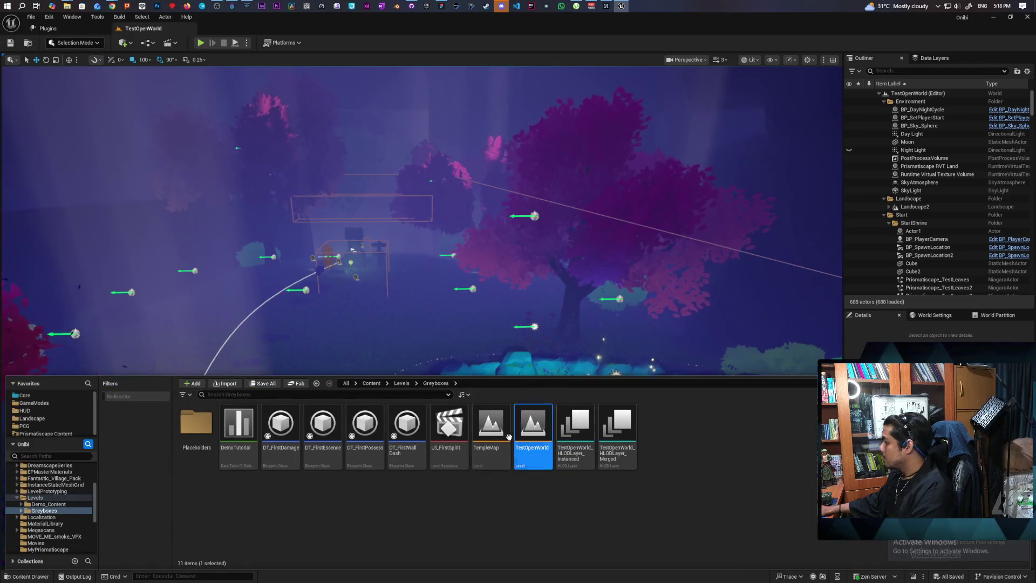
left_click(401, 383)
Step: Open the TestLevel map, fly out over the pond and waterfall, and select BP_DayNightCycle
left_click(656, 431)
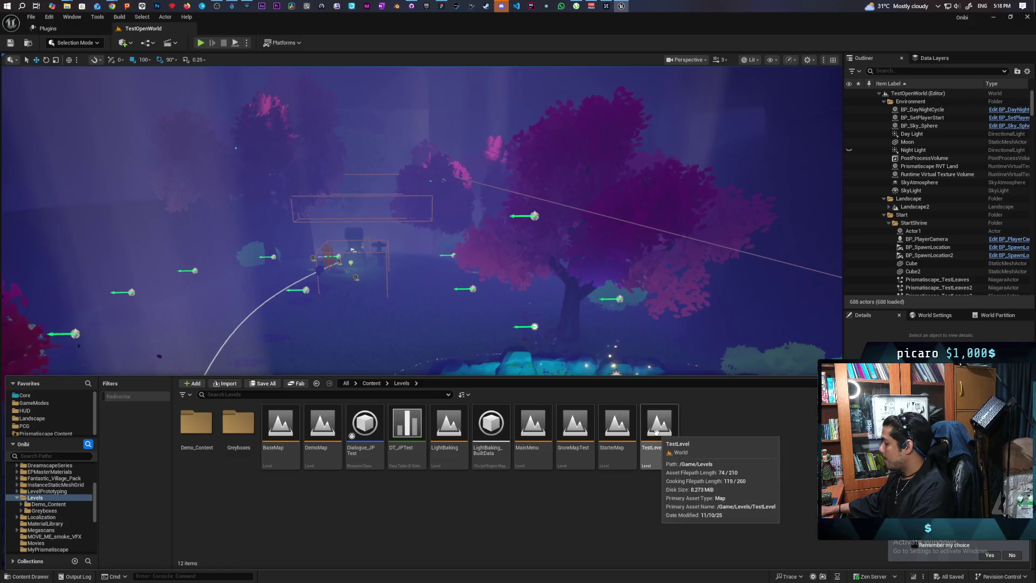
double_click(656, 432)
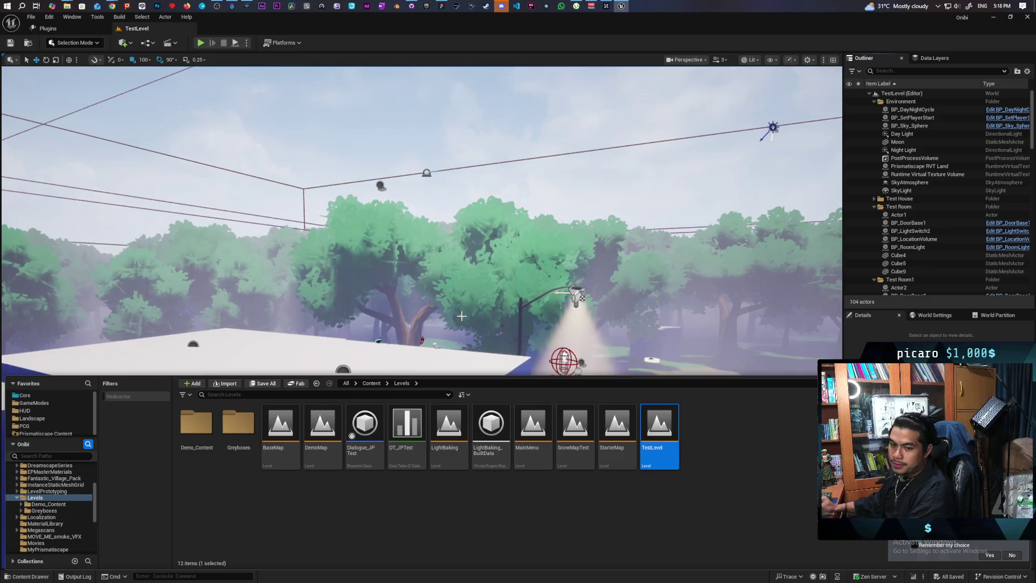
mouse_move(461, 316)
left_mouse_down()
mouse_move(461, 345)
mouse_move(469, 292)
left_mouse_up()
left_click_drag(341, 102, 342, 103)
double_click(910, 125)
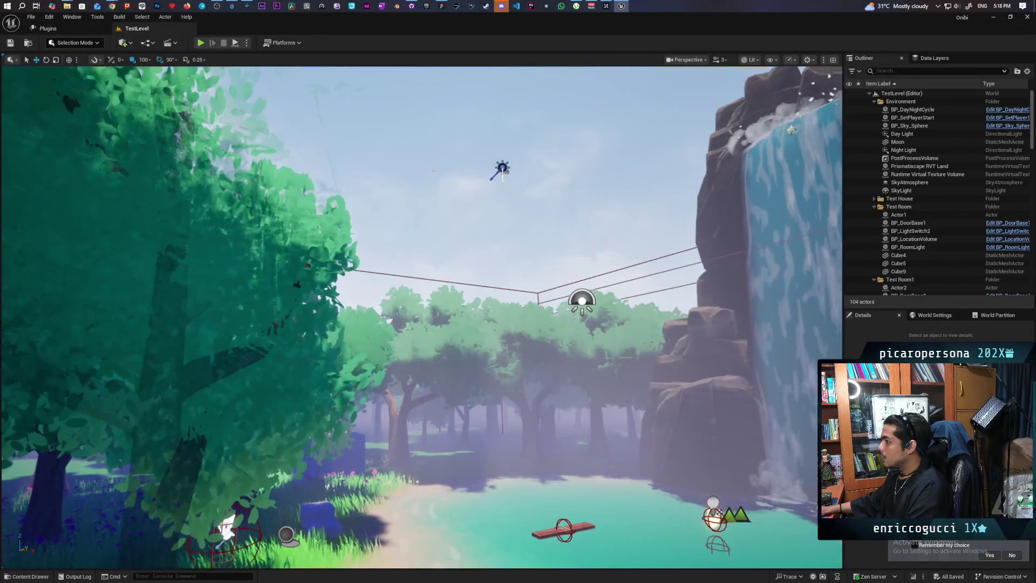
left_click(912, 110)
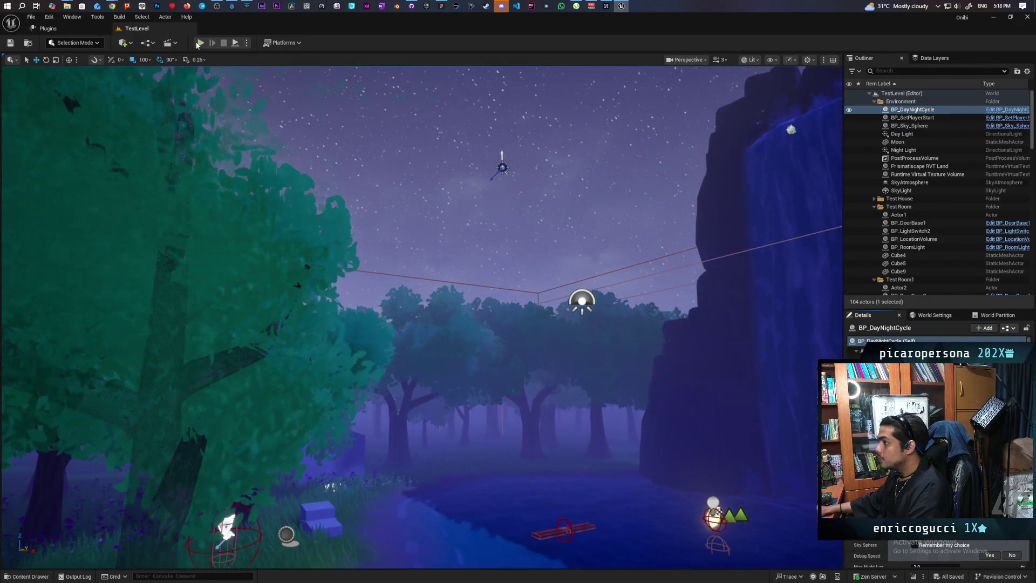
Step: Start Play in Editor on TestLevel and take control of the red plank
left_click(199, 44)
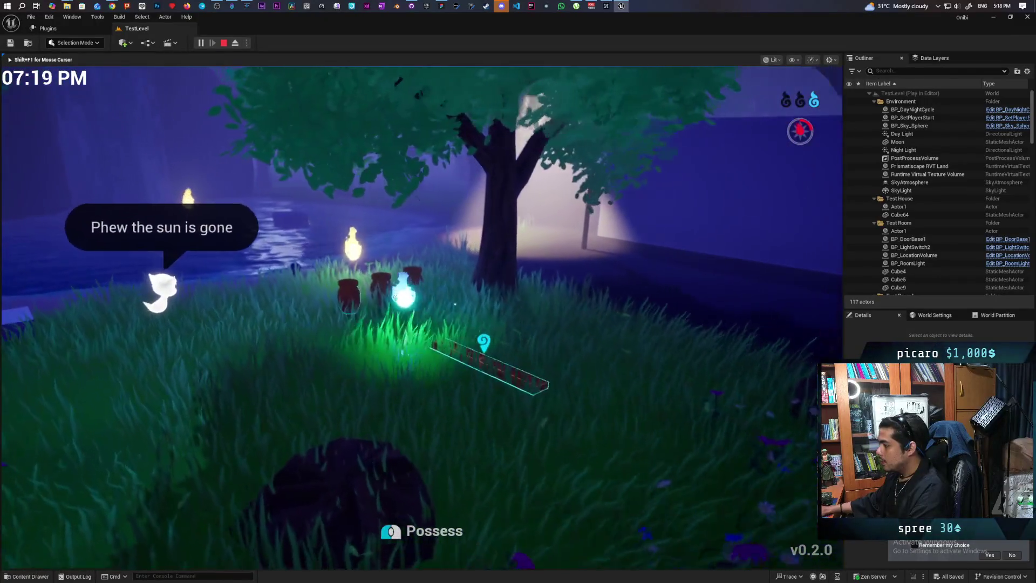
left_click(421, 317)
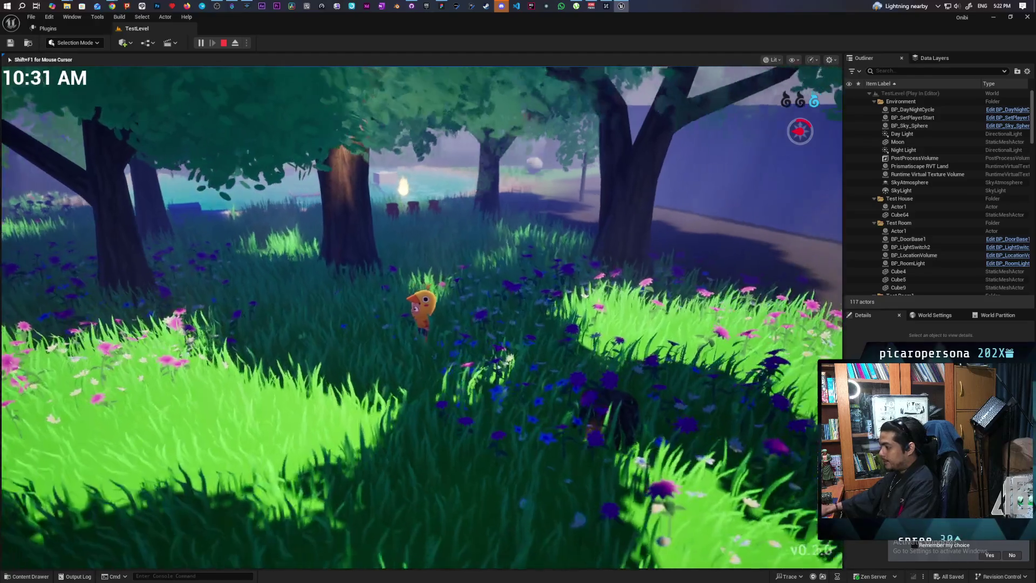
Step: Walk the character past the pond stumps up to the lantern, turning the camera toward the pond
key("w")
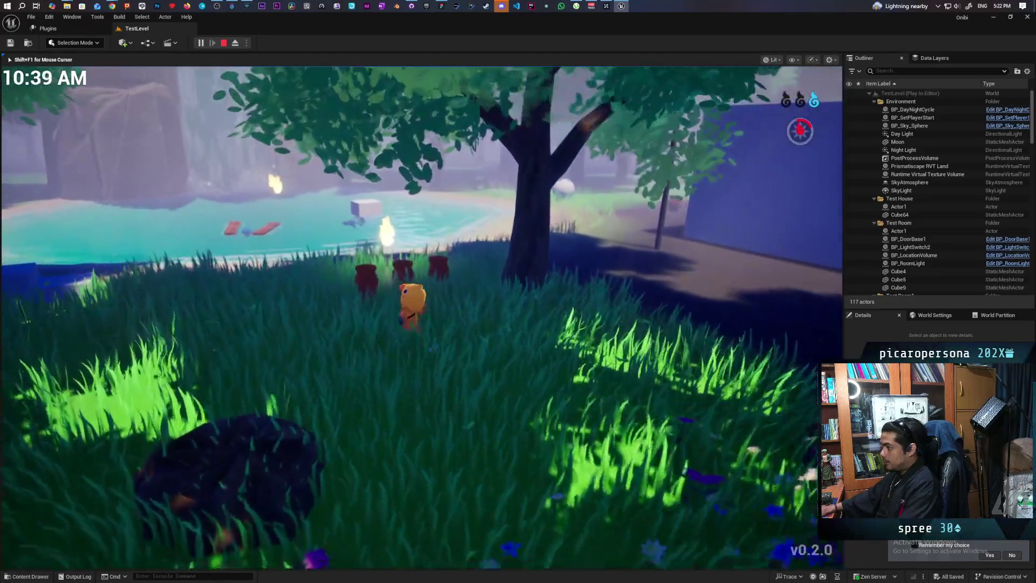
key("w")
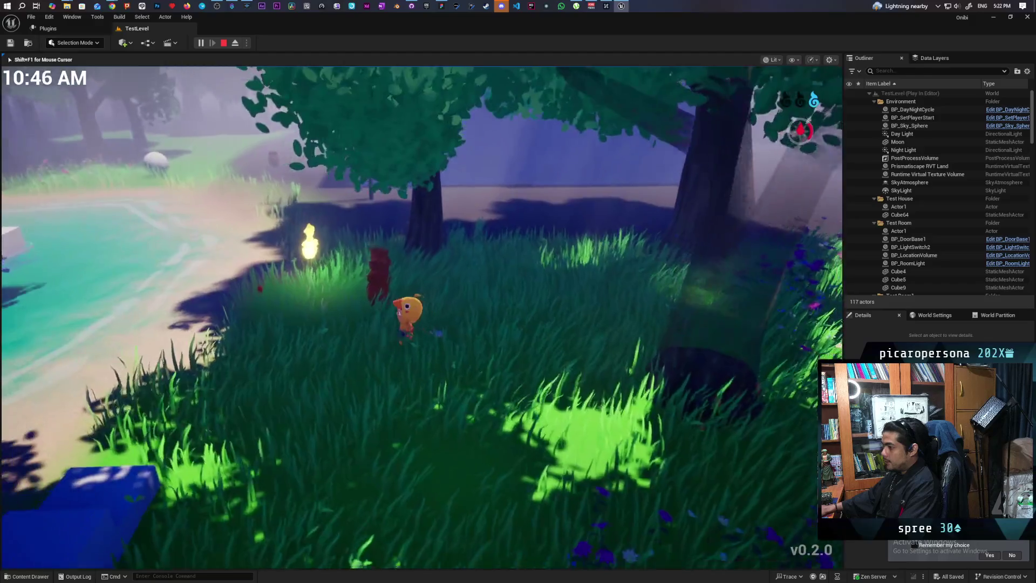
key("w")
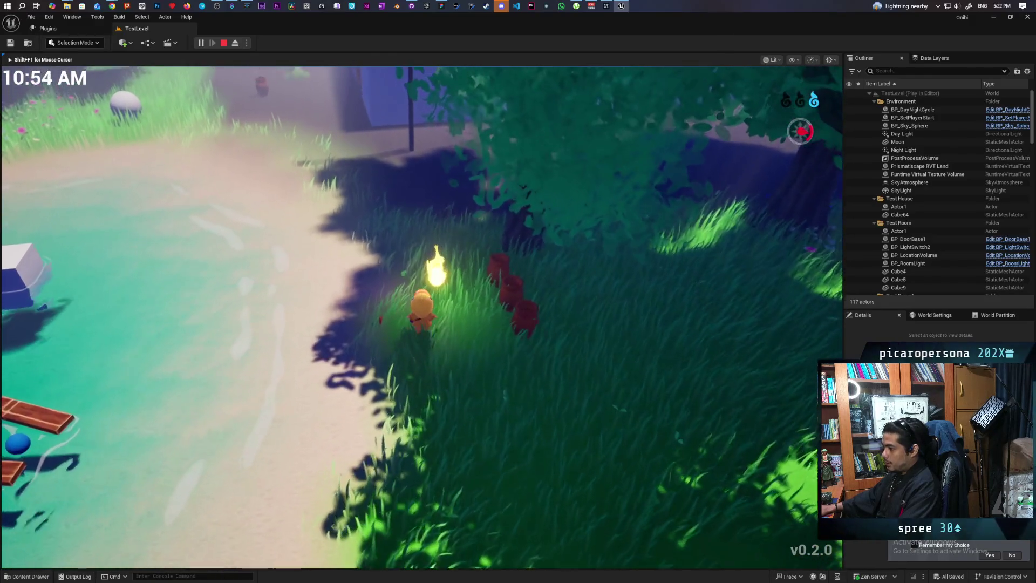
key("w")
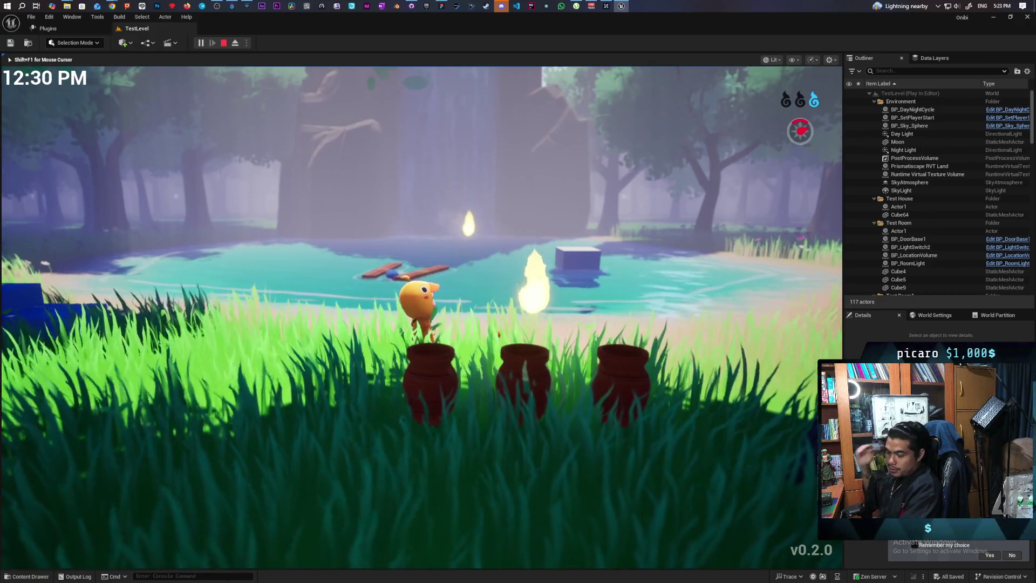
key("s")
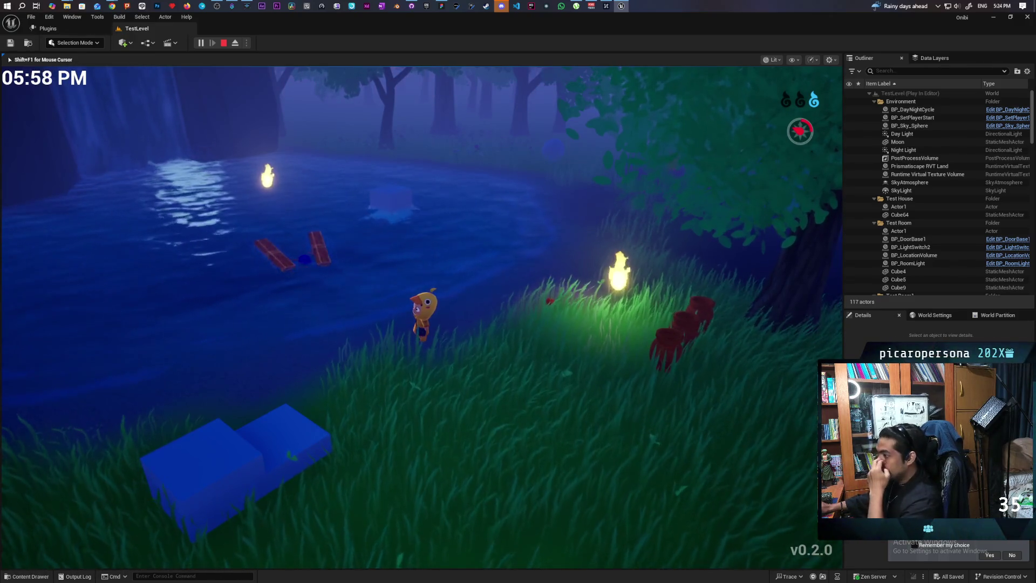
Step: Walk the character through the lake, possess the blue wisp with E, and steer it onto the planks
key("a")
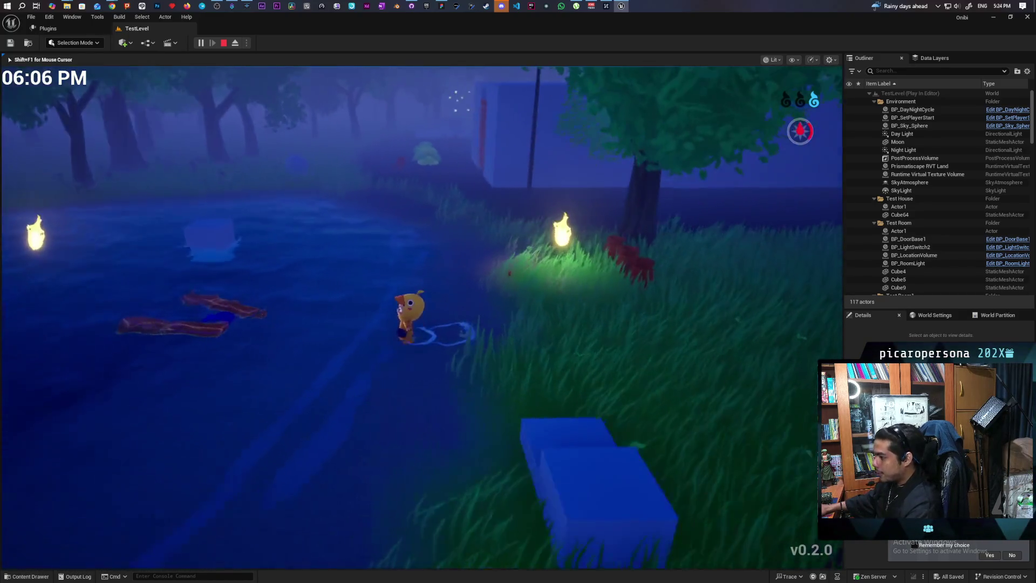
key("w")
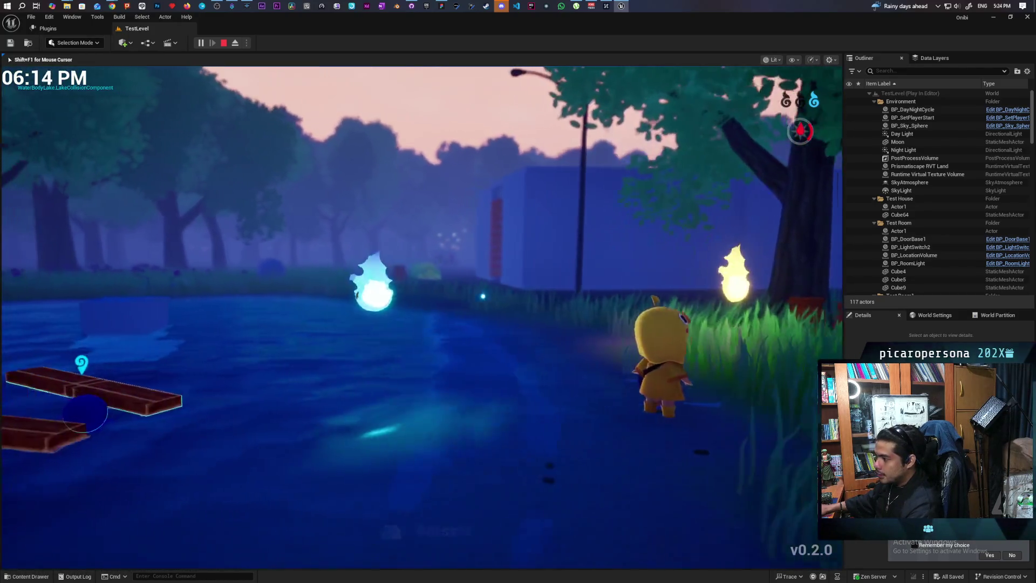
key("e")
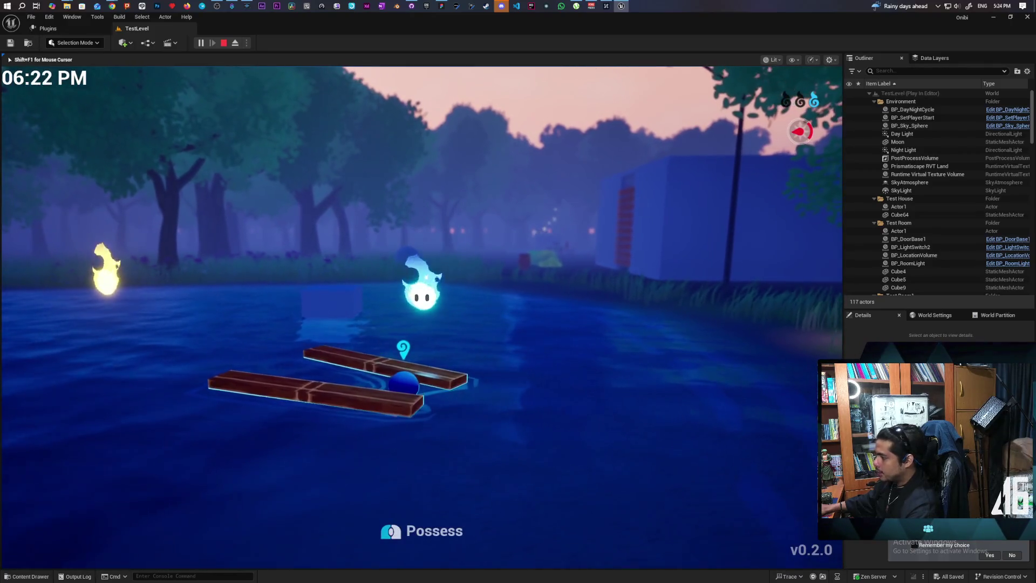
key("a")
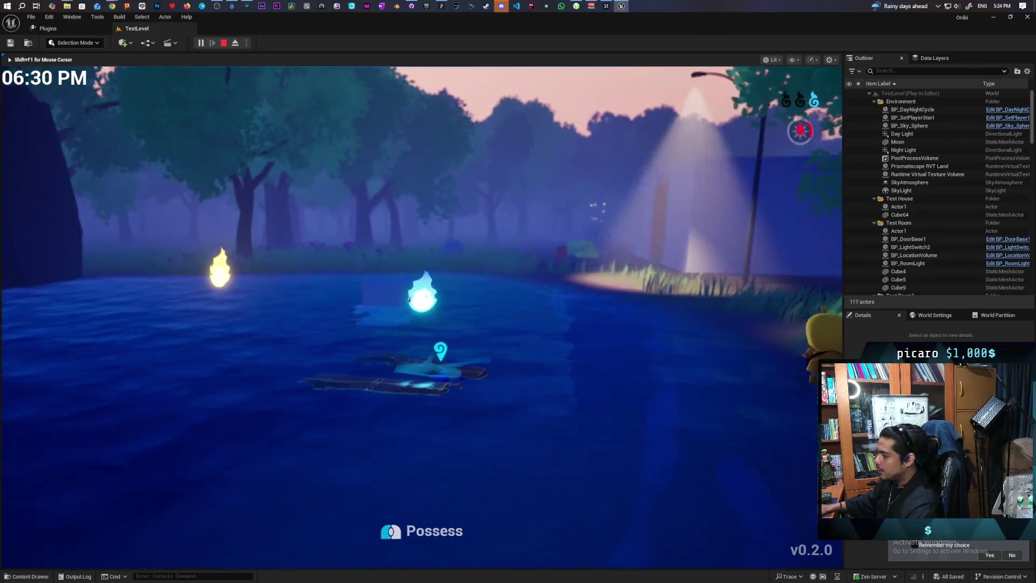
key("w")
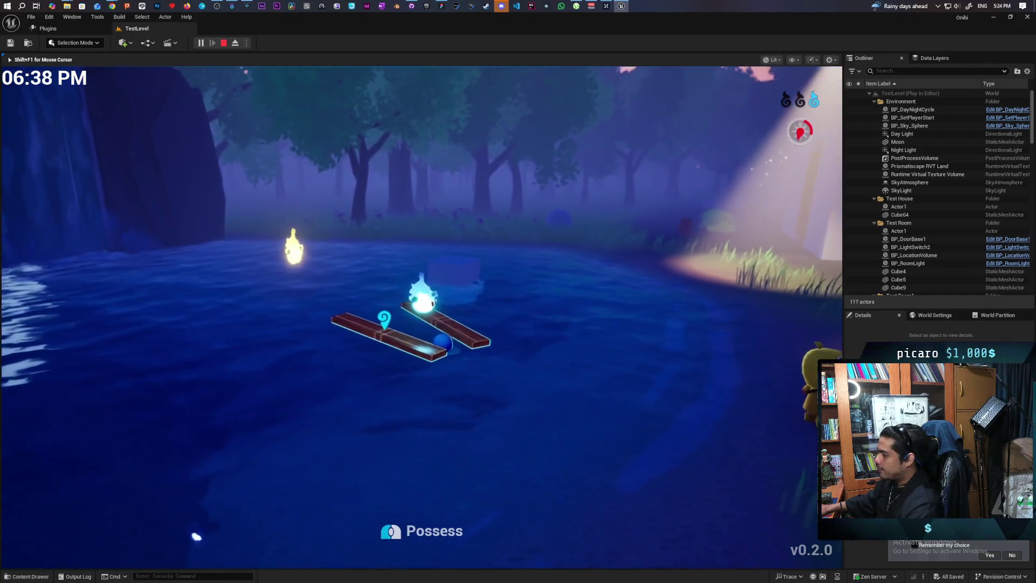
key("w")
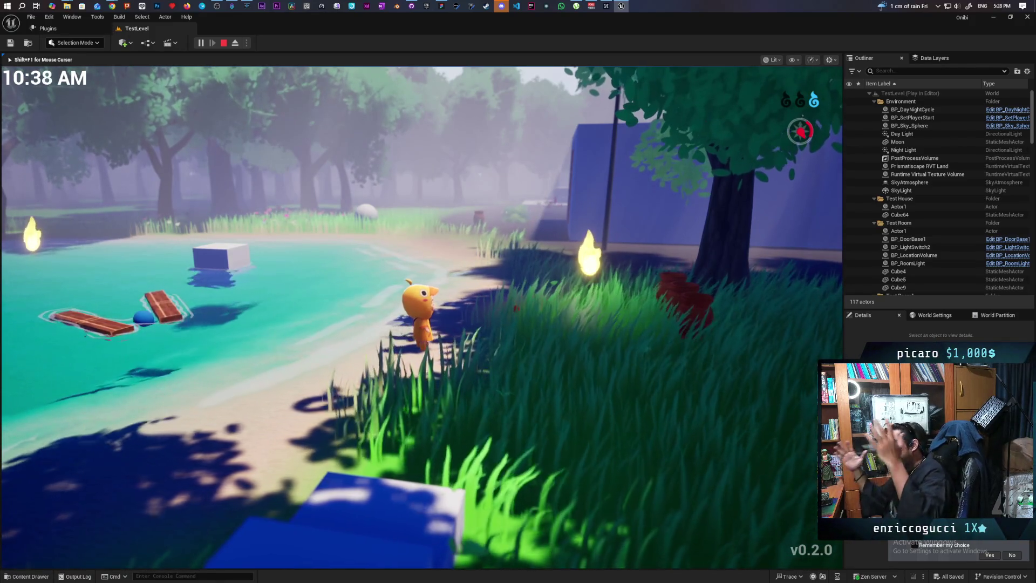
Step: Run the character from the sand through the lake and along the forest shoreline
key("s")
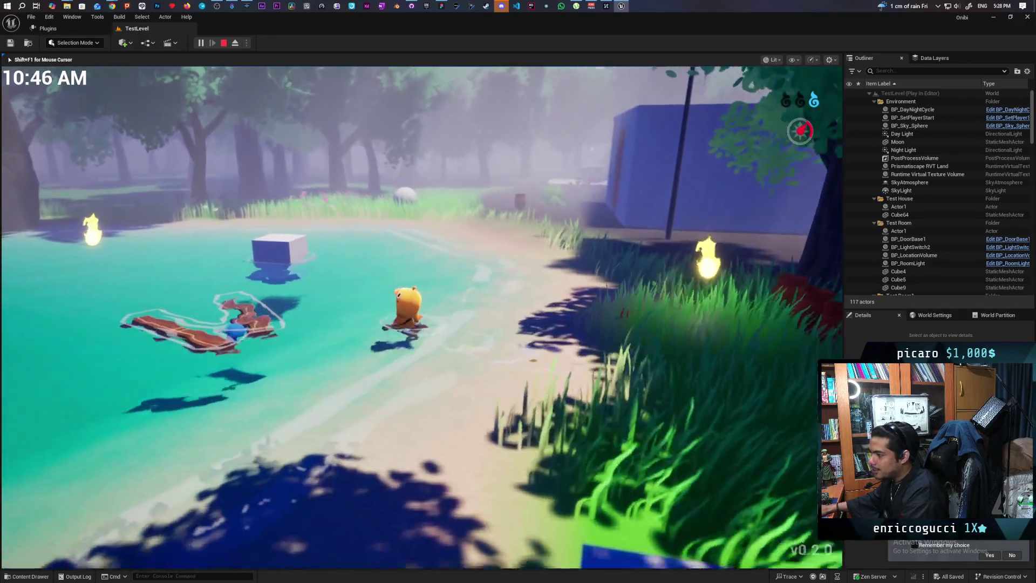
key("w")
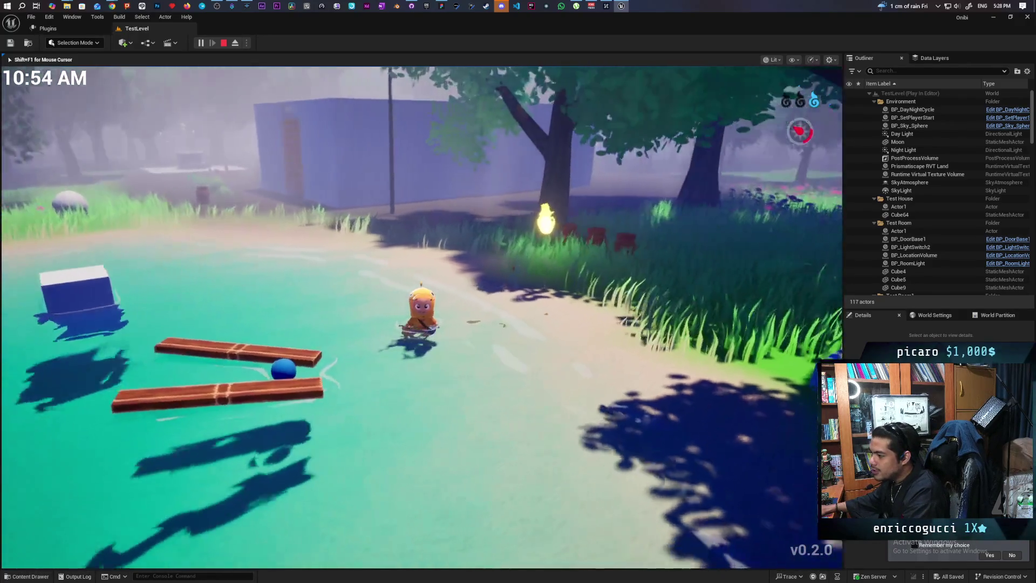
key("w")
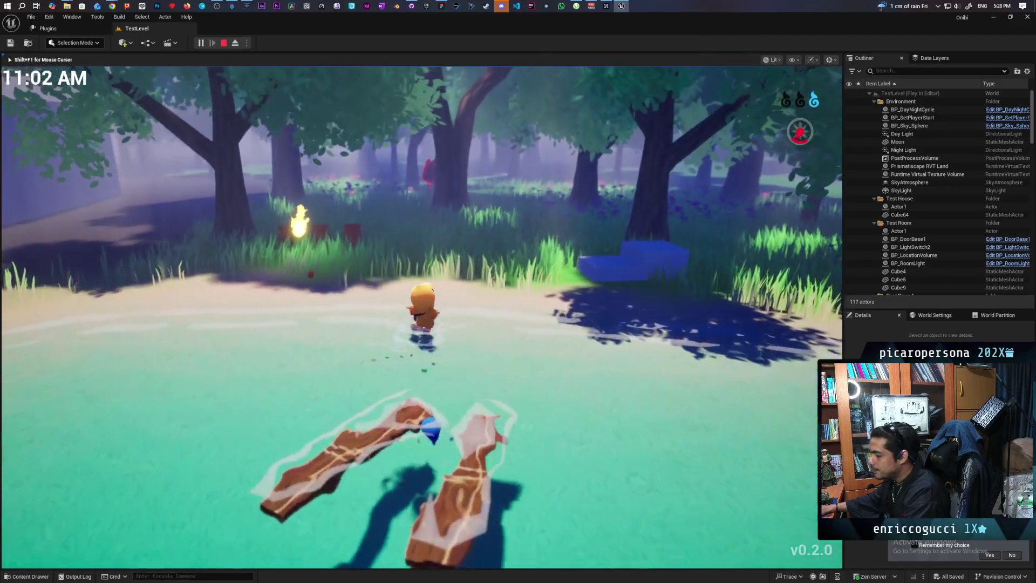
key("w")
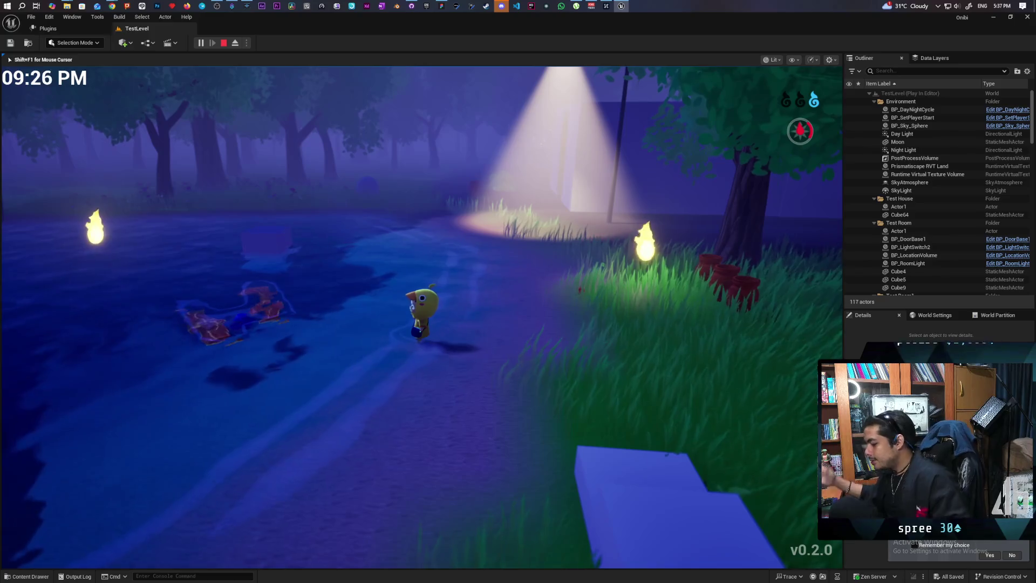
Step: End the TestLevel play session with Esc and return to the editor viewport
key("Escape")
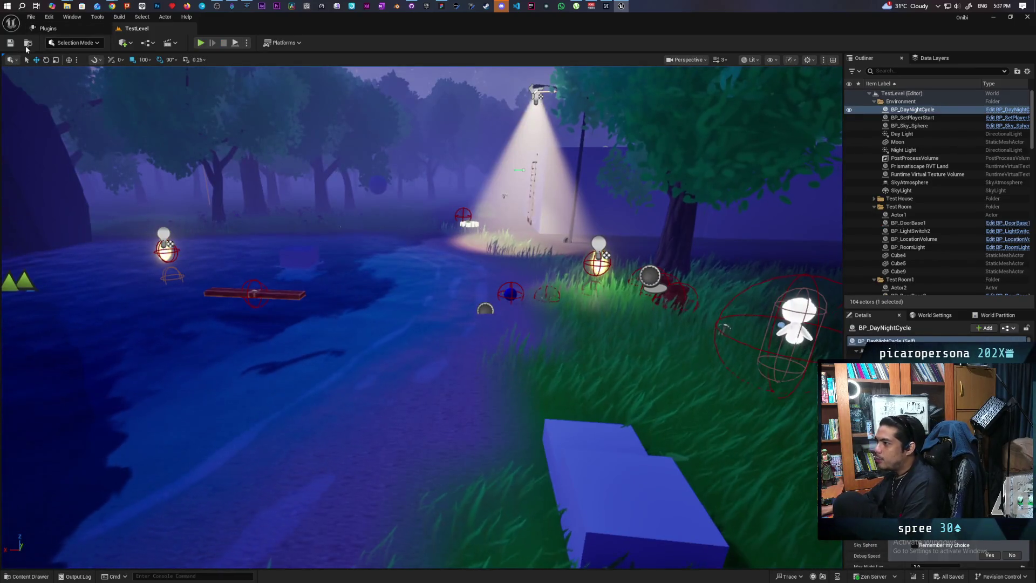
Step: Open the Content Drawer, go into Levels > Greyboxes, and load TempleMap
key("ctrl+space")
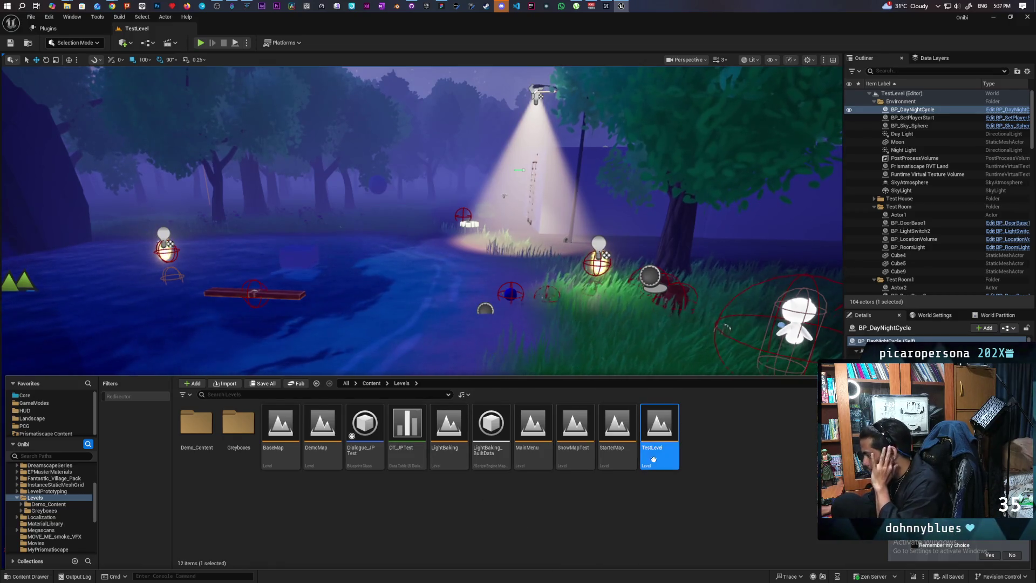
left_click(243, 426)
double_click(243, 426)
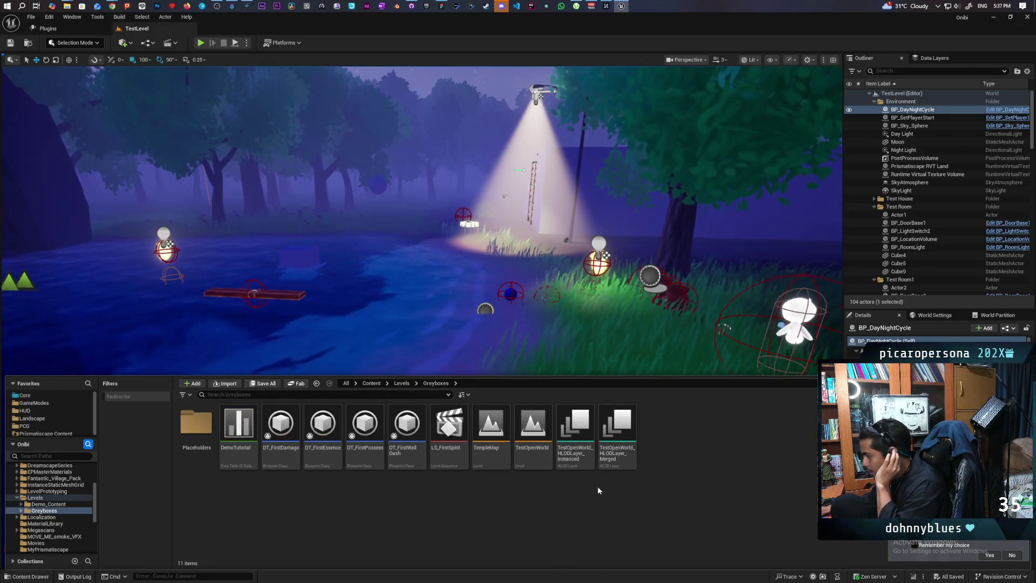
double_click(491, 432)
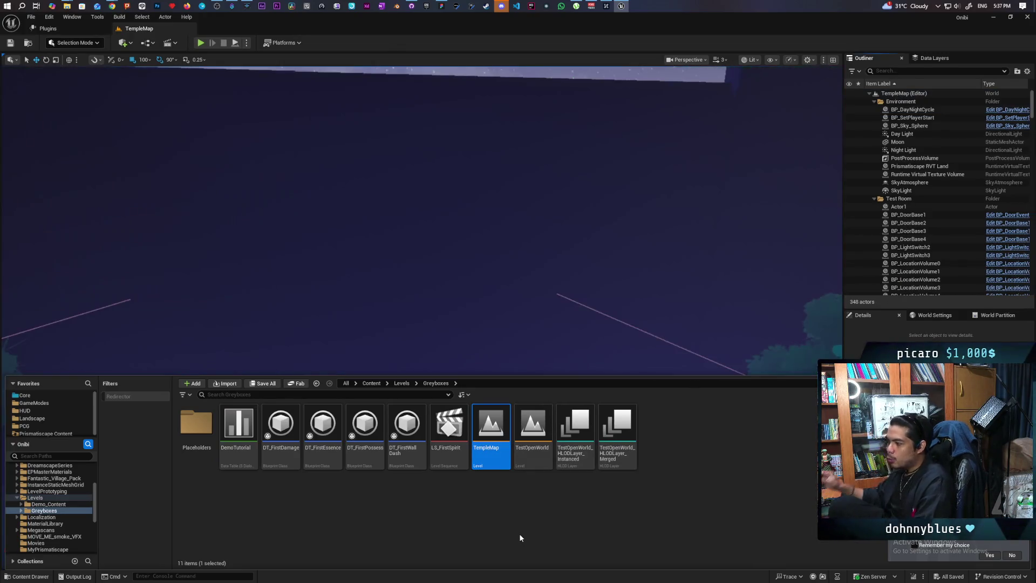
Step: Fly into TempleMap, try to play it, and open its Level Blueprint from the compilation errors
left_click_drag(450, 252, 450, 252)
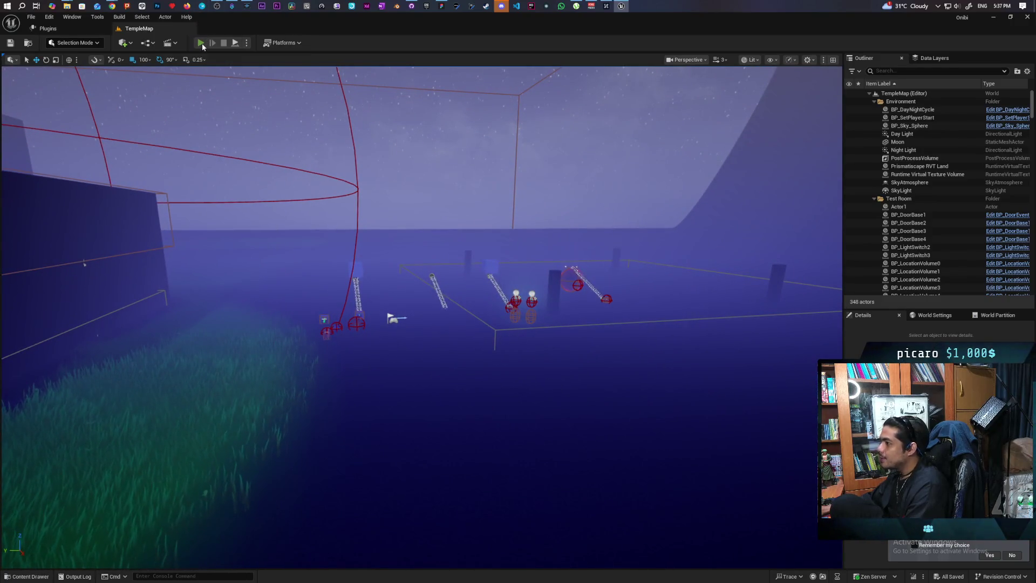
left_click(201, 43)
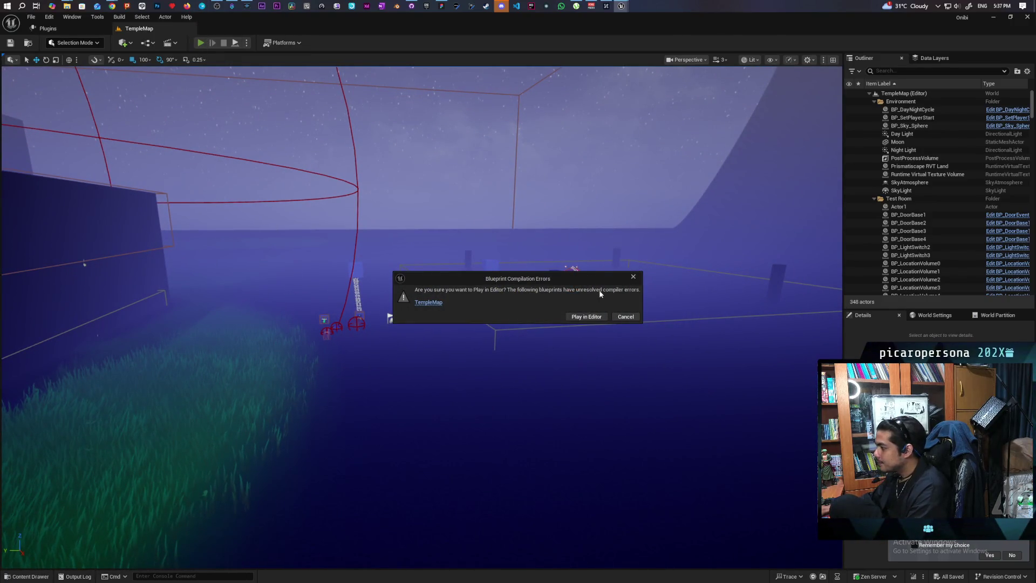
left_click(429, 302)
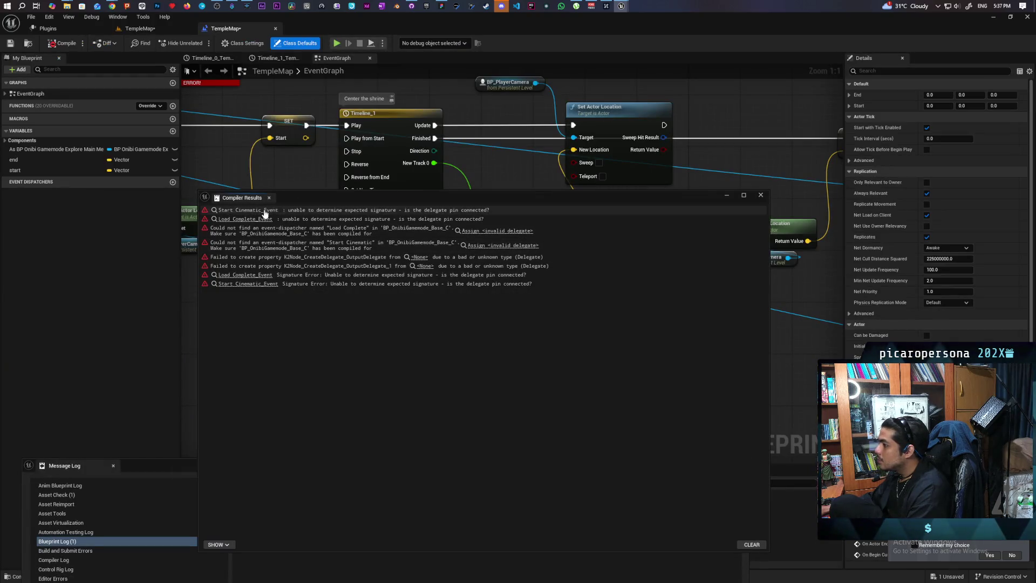
Step: Jump from the Start Cinematic_Event error to the Load Complete nodes in TempleMap's event graph
left_click(249, 210)
left_click_drag(404, 197, 407, 447)
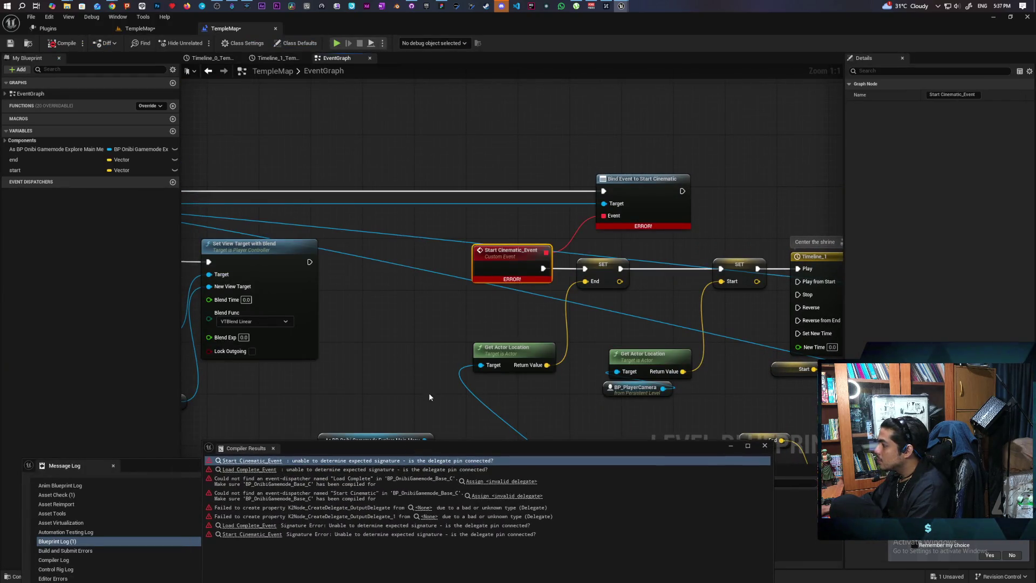
scroll(601, 264, "down", 4)
scroll(601, 263, "up", 1)
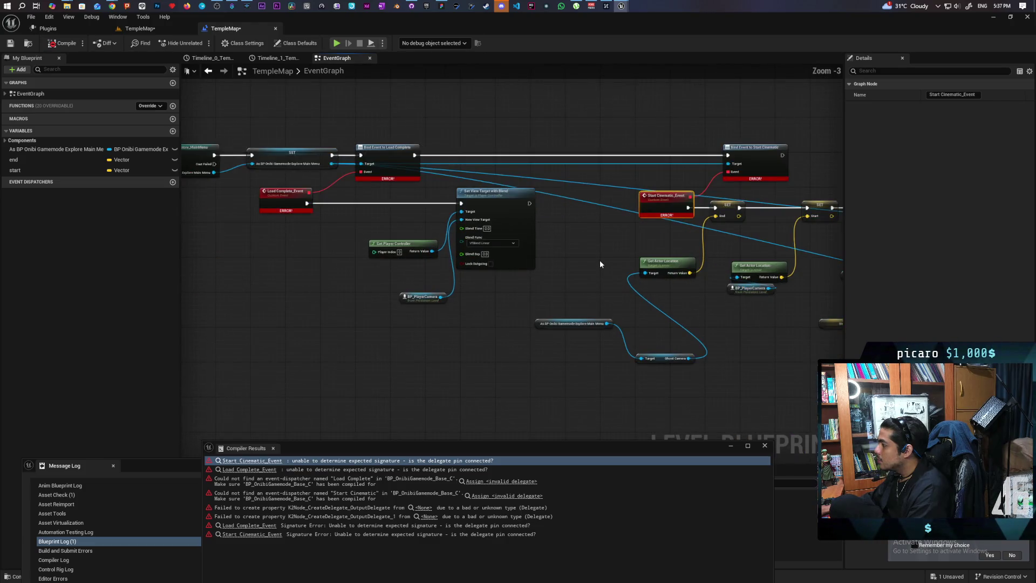
left_click_drag(608, 261, 782, 293)
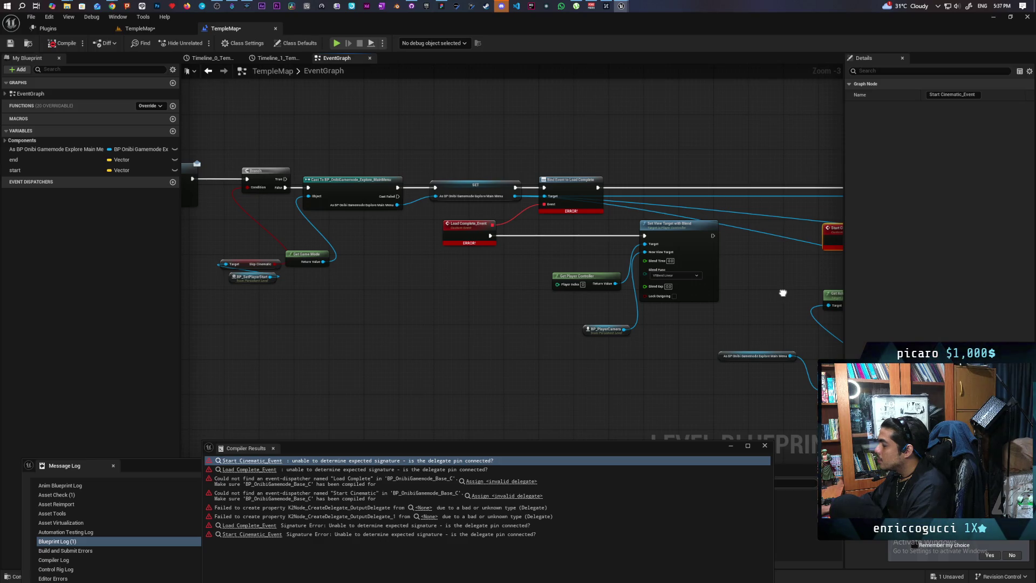
scroll(676, 307, "down", 1)
scroll(514, 312, "up", 4)
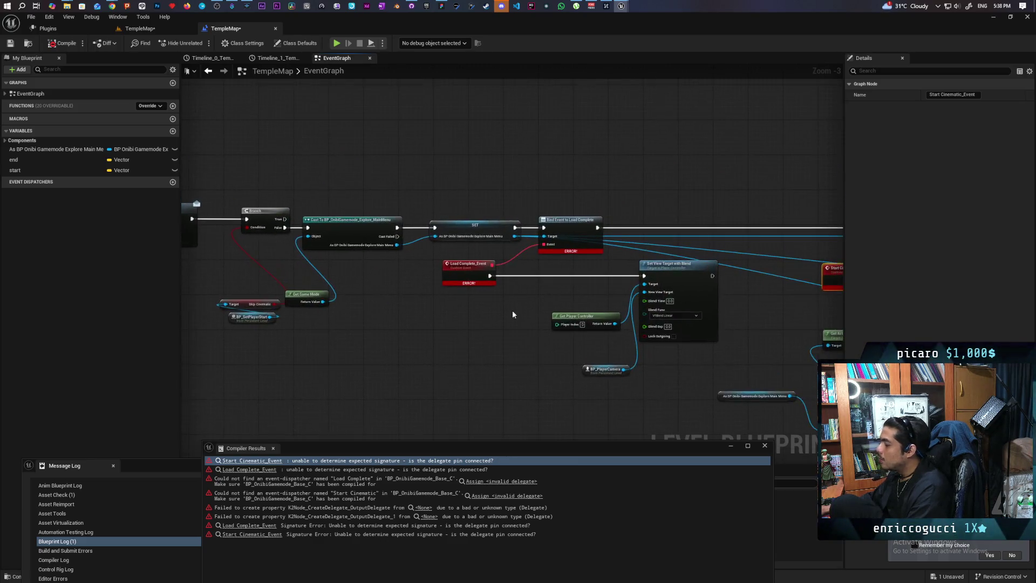
mouse_move(515, 312)
left_mouse_down()
mouse_move(363, 341)
mouse_move(531, 367)
mouse_move(560, 308)
left_mouse_up()
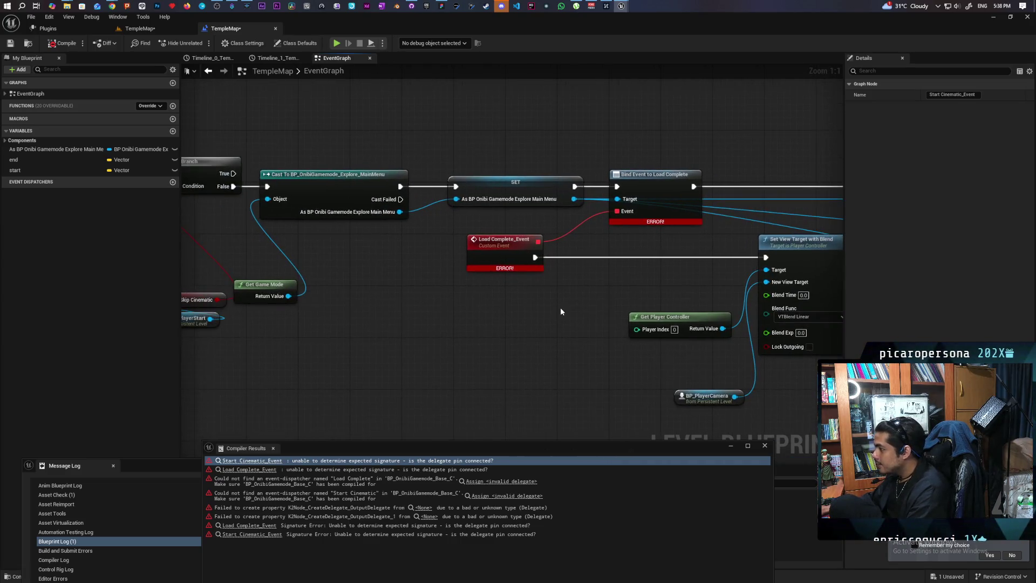
Step: Select the erroring Bind Event to Load Complete node and pull a new wire from SET's output
mouse_move(445, 309)
left_mouse_down()
mouse_move(520, 335)
mouse_move(373, 324)
left_mouse_up()
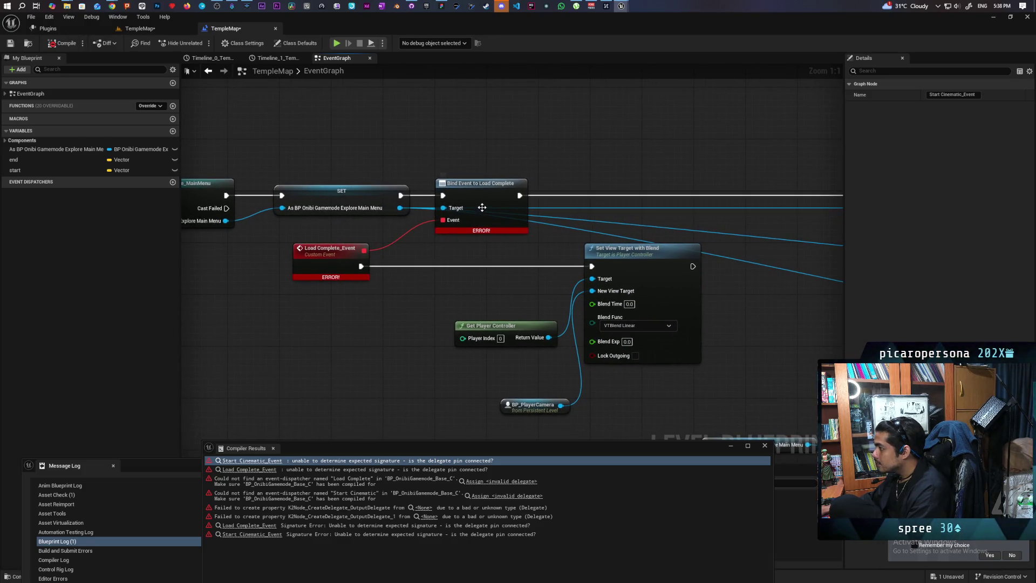
mouse_move(482, 207)
left_mouse_down()
mouse_move(520, 269)
mouse_move(485, 240)
left_mouse_up()
left_click(485, 239)
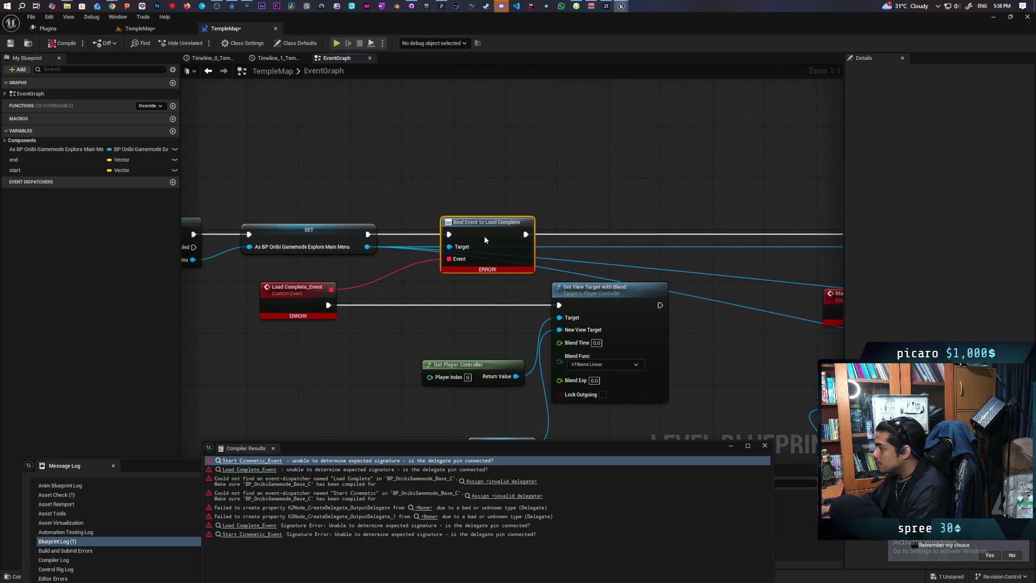
mouse_move(367, 246)
left_mouse_down()
mouse_move(376, 195)
mouse_move(361, 165)
left_mouse_up()
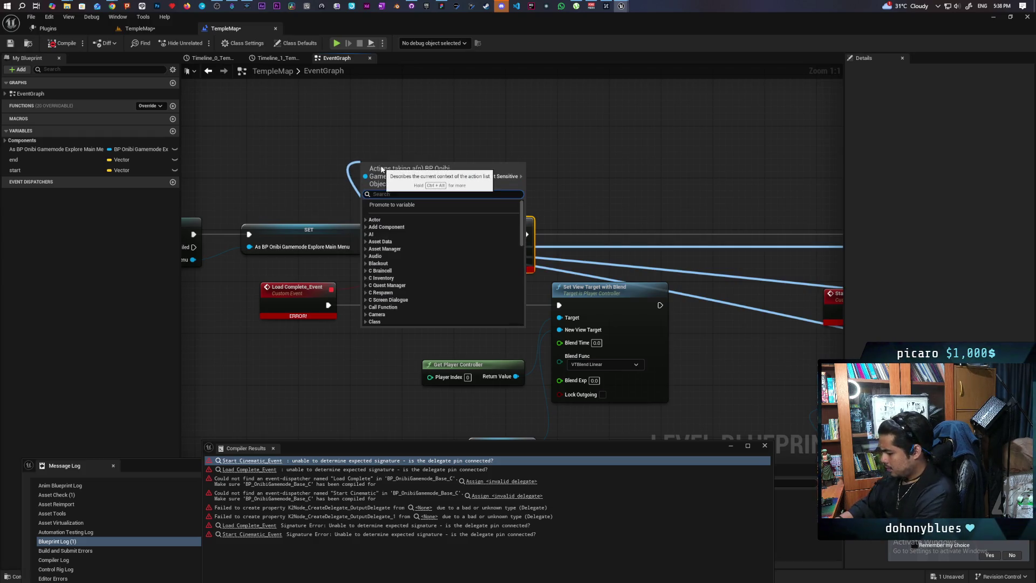
Step: Add a Get C Gamemode Dispatchers node and place it above the SET node
type("get dispatch")
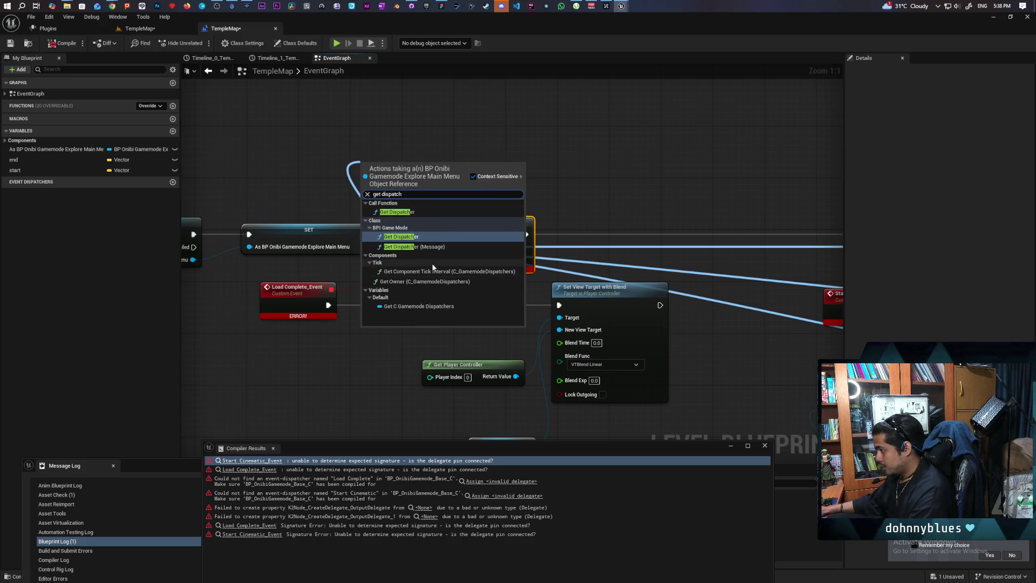
left_click(426, 306)
scroll(363, 162, "down", 1)
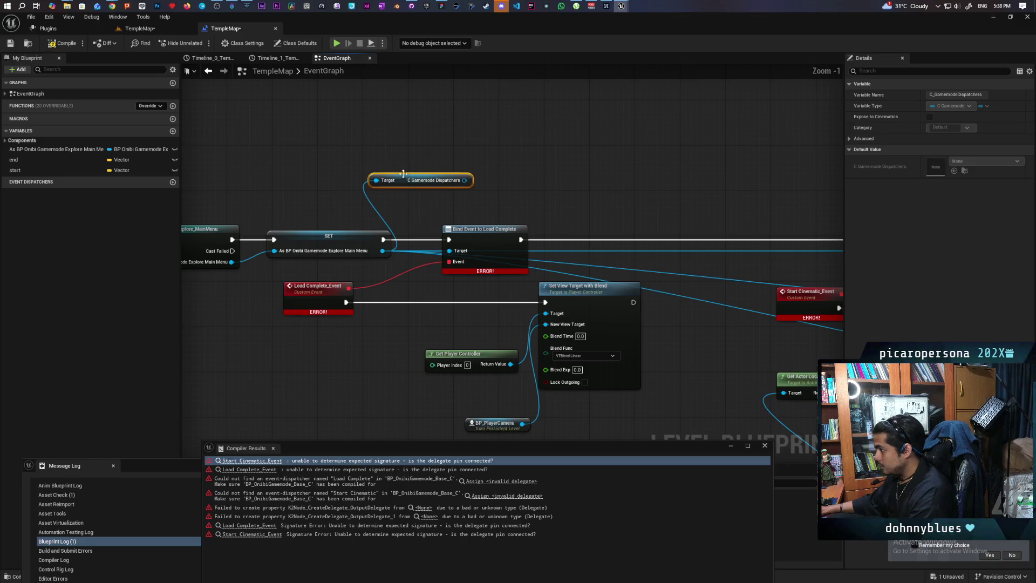
mouse_move(462, 187)
left_mouse_down()
mouse_move(423, 158)
mouse_move(473, 160)
left_mouse_up()
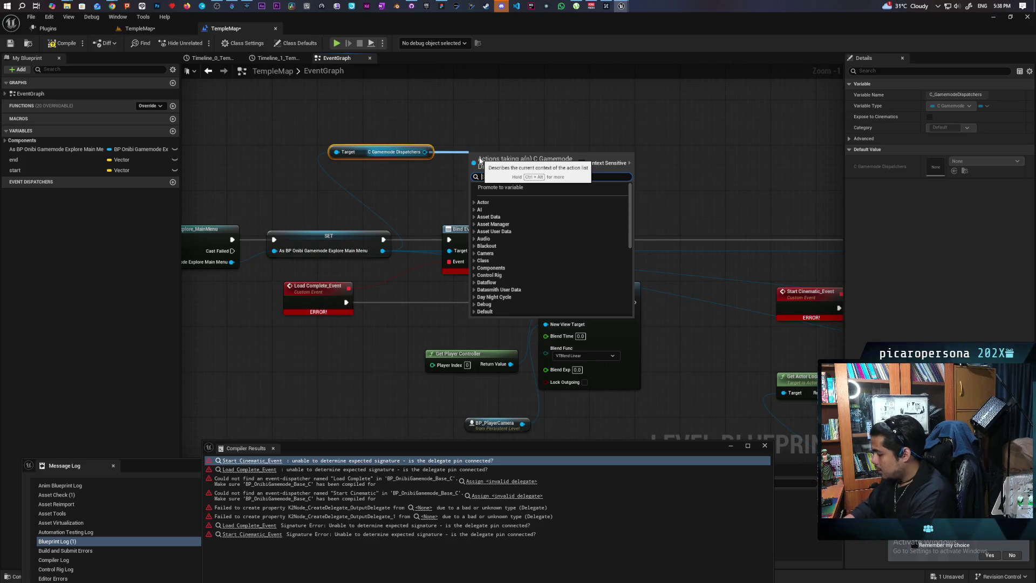
Step: Replace the broken binding with an Assign Load Complete node wired to SET and Load Complete_Event
type("ss")
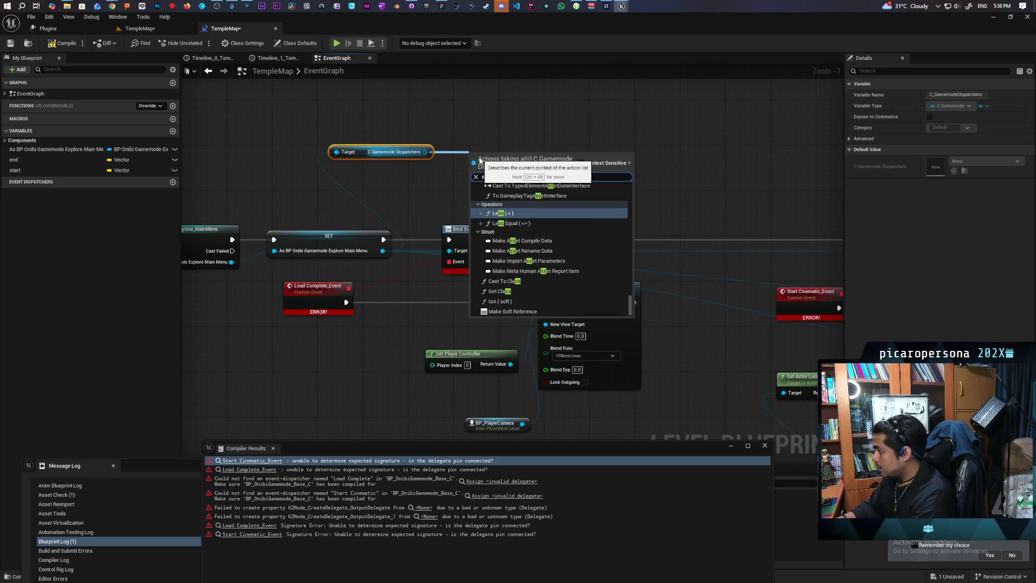
type("ign")
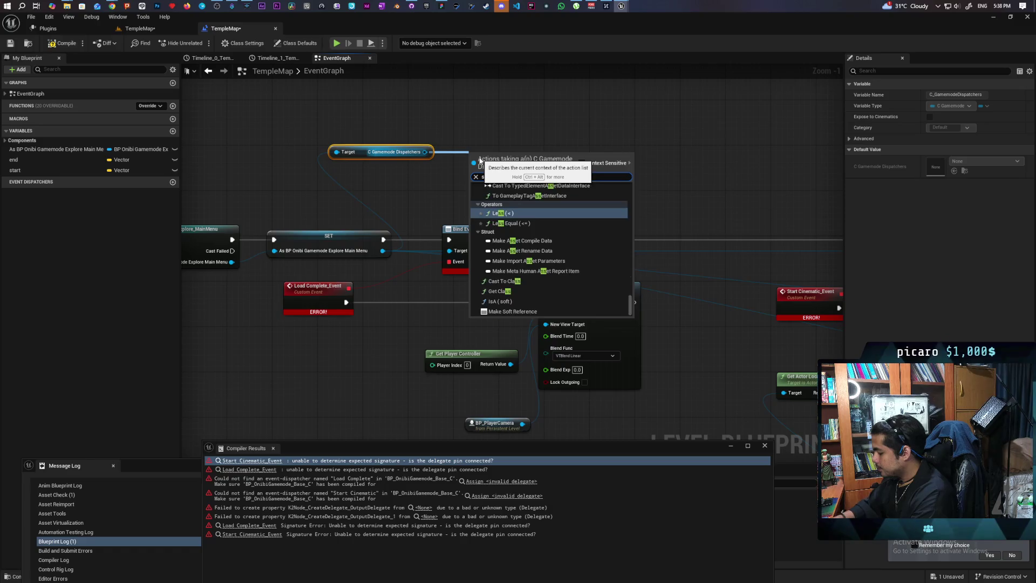
type(" loa")
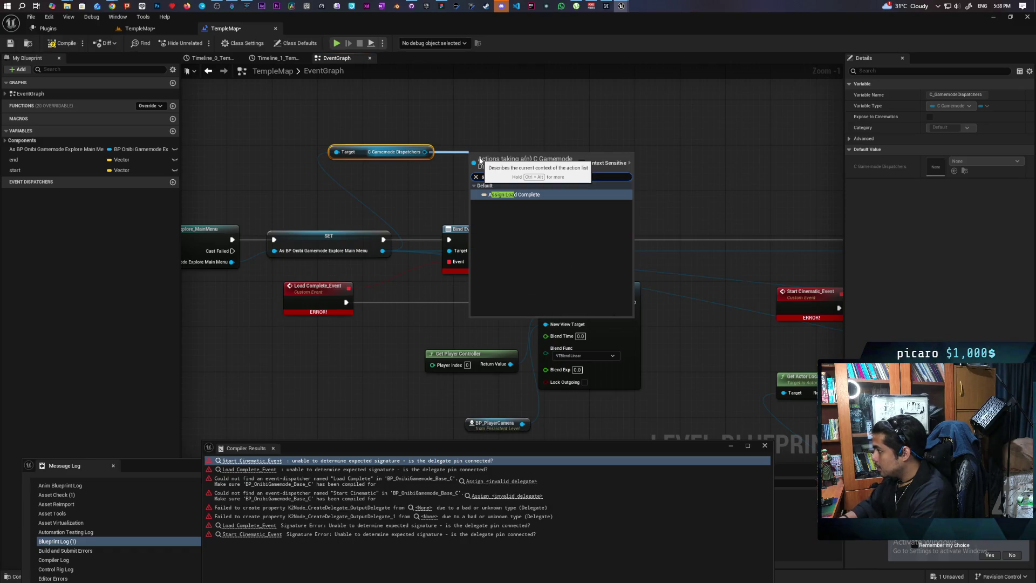
key("Return")
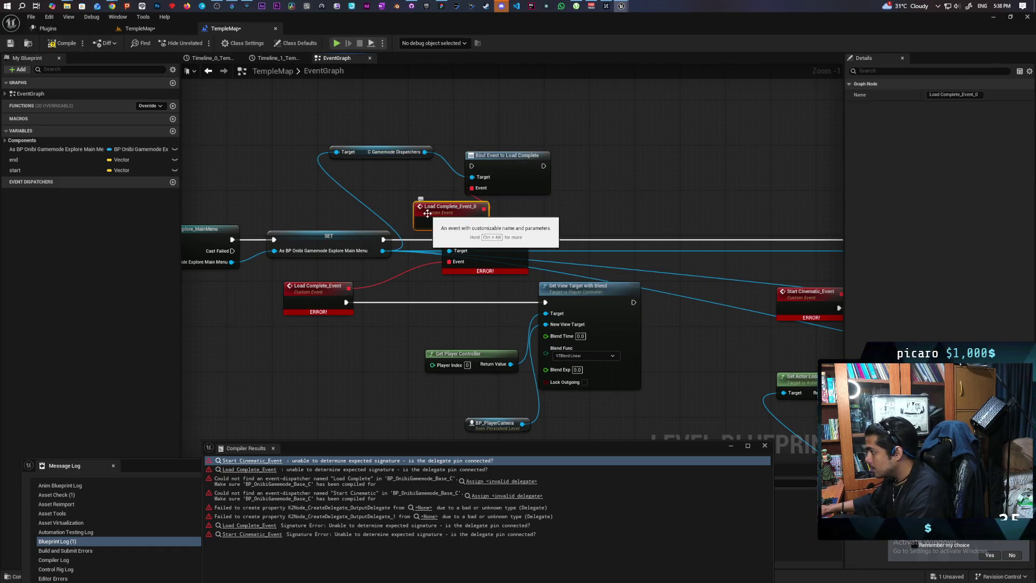
key("Delete")
left_click_drag(472, 188, 349, 288)
left_click_drag(449, 239, 471, 166)
mouse_move(520, 238)
left_mouse_down()
mouse_move(544, 166)
mouse_move(484, 242)
left_mouse_up()
left_click(485, 229)
key("Delete")
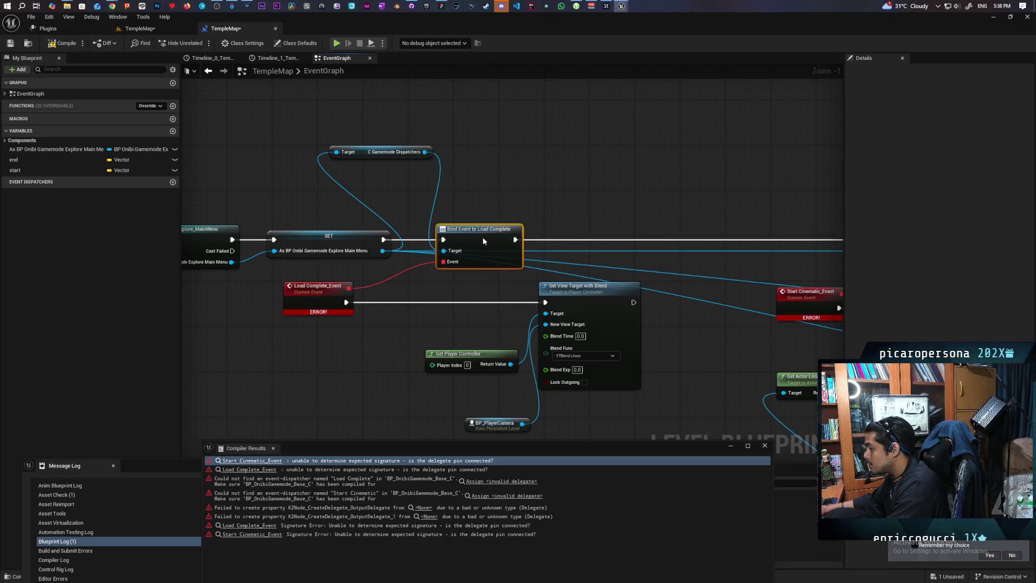
scroll(442, 194, "down", 2)
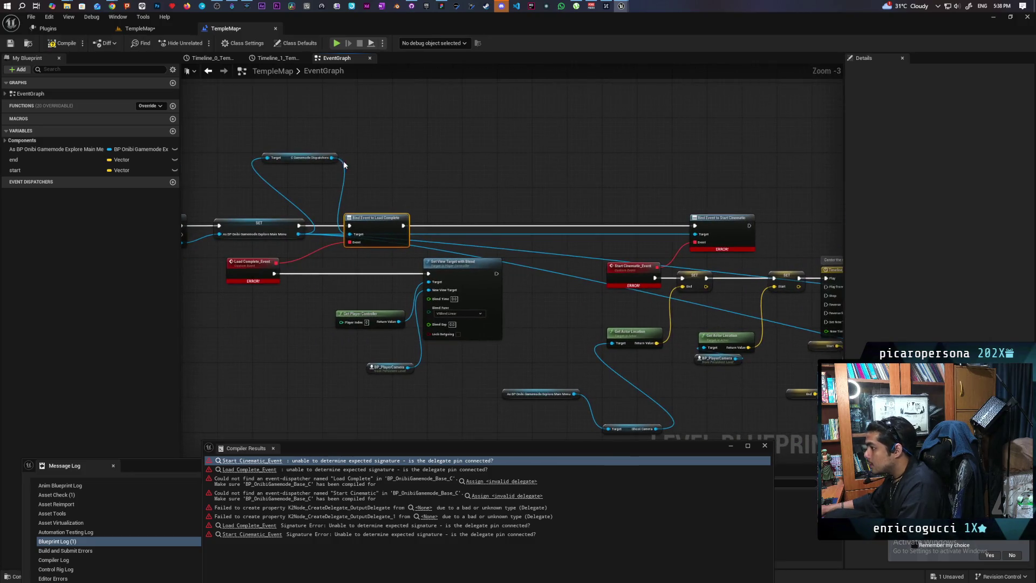
left_click_drag(330, 158, 711, 182)
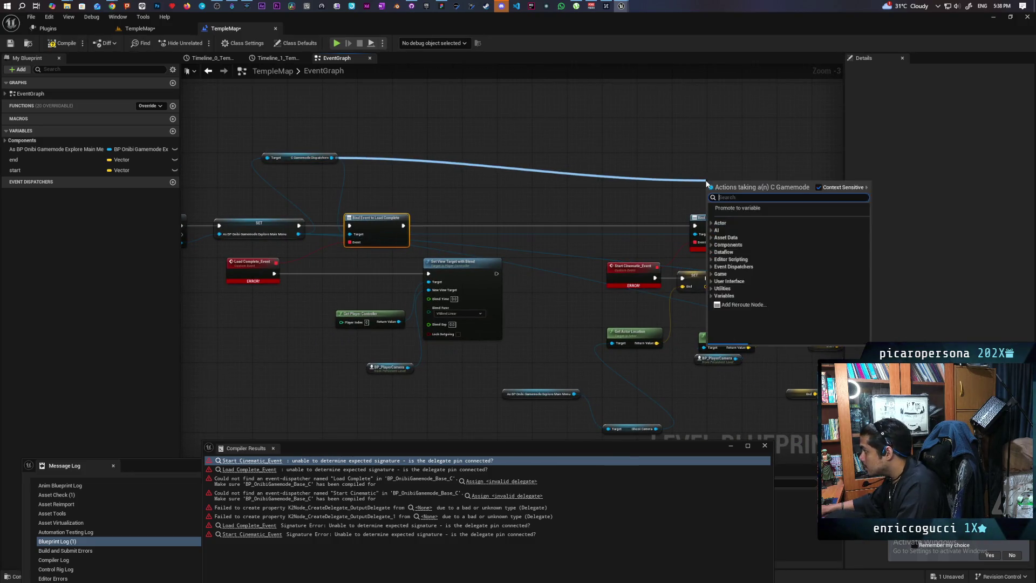
Step: Add an Assign Start Cinematic binding to Start Cinematic_Event after Load Complete, deleting the old binding
type("assign")
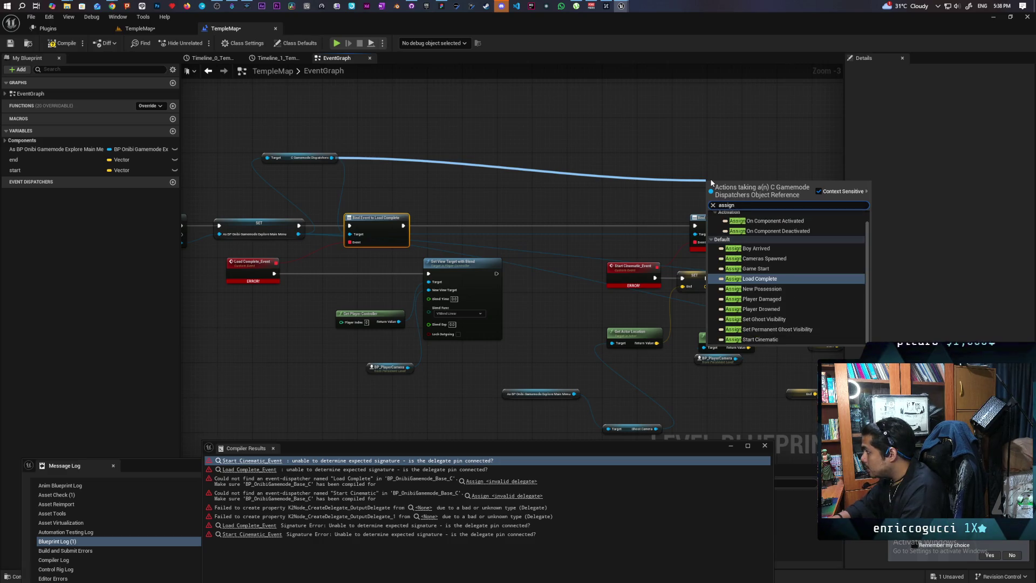
type(" cine")
key("Return")
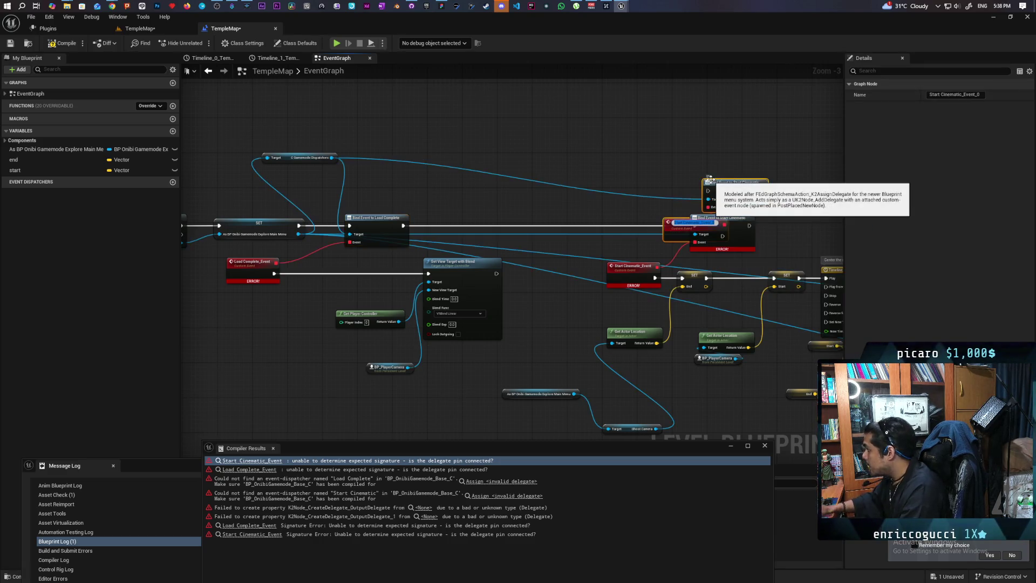
scroll(735, 167, "up", 3)
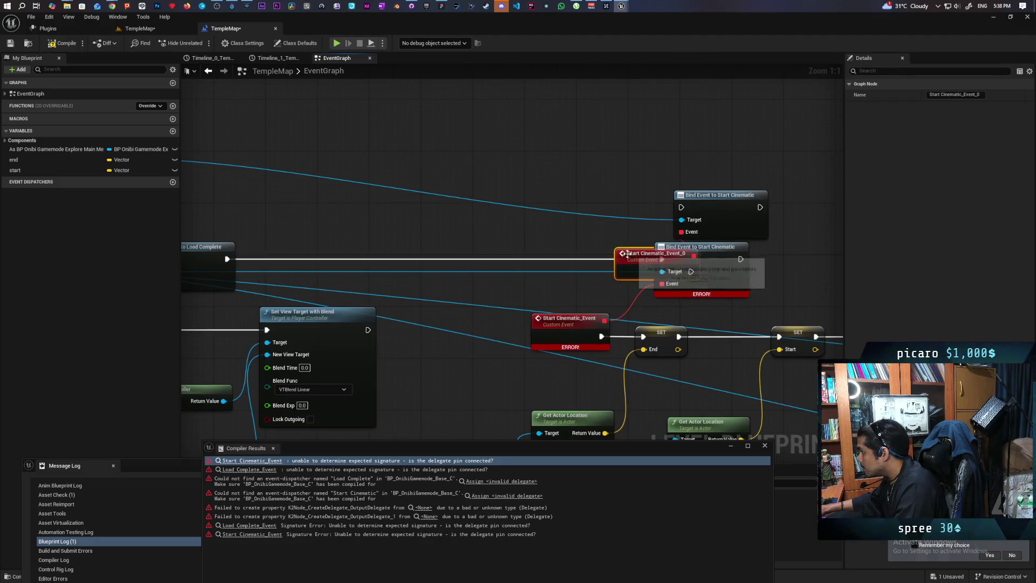
key("Delete")
left_click_drag(681, 232, 605, 320)
mouse_move(662, 259)
left_mouse_down()
mouse_move(681, 207)
mouse_move(690, 256)
left_mouse_up()
left_click(701, 247)
key("Delete")
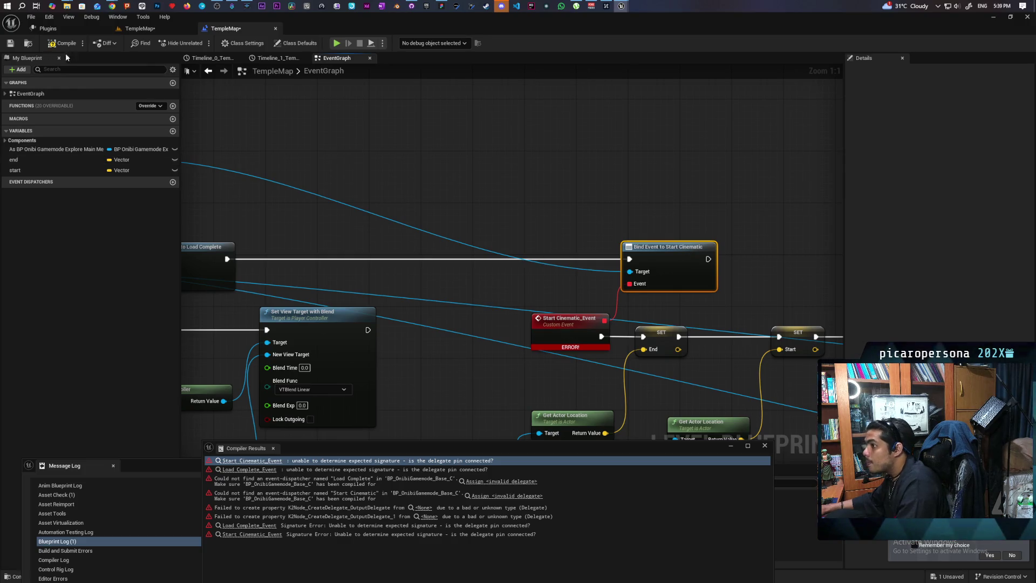
Step: Compile the TempleMap level Blueprint and save the level
left_click(62, 43)
left_click(765, 445)
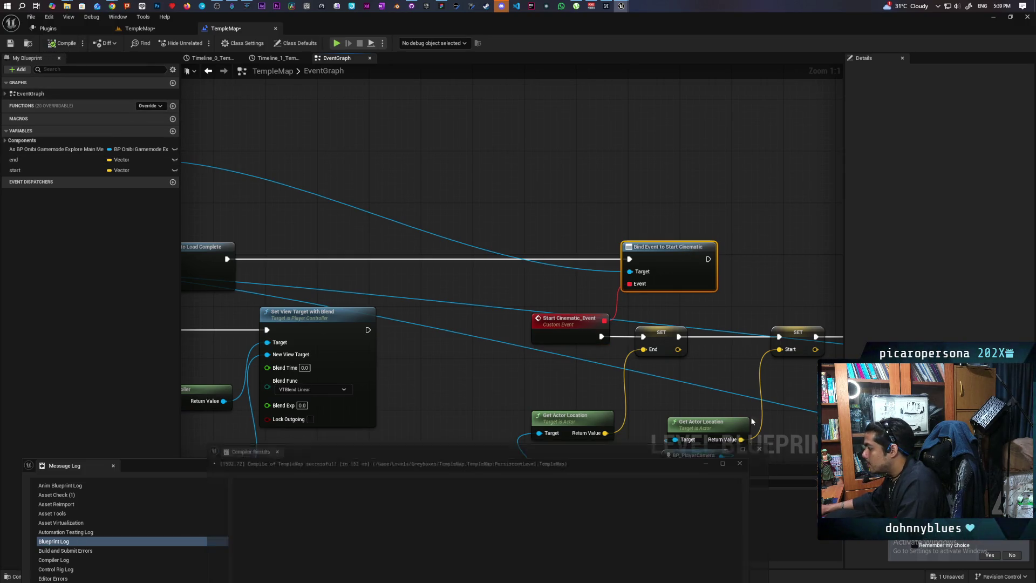
key("ctrl+s")
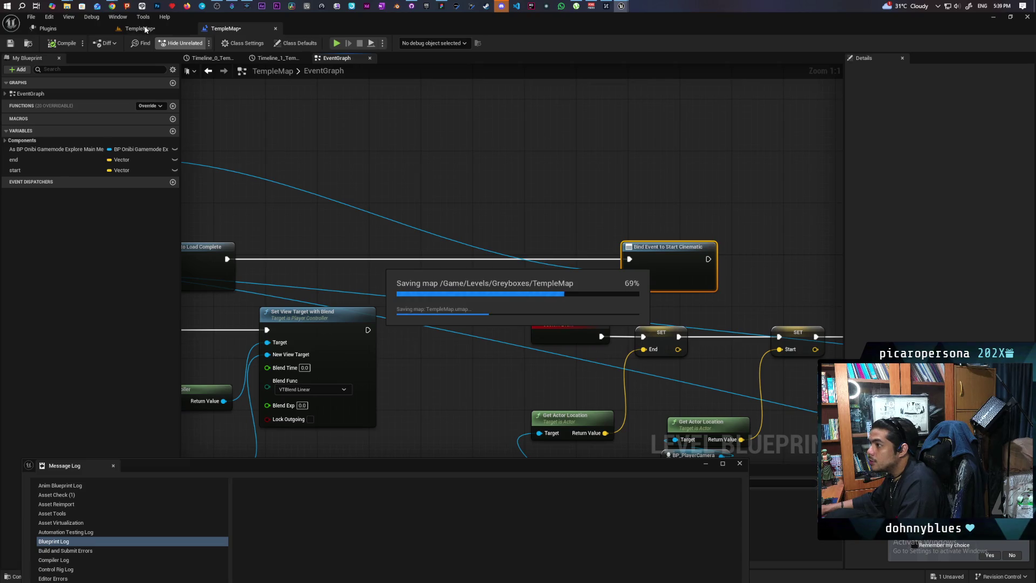
Step: Back in the TempleMap editor, close the Message Log and start Play in Editor
left_click(141, 29)
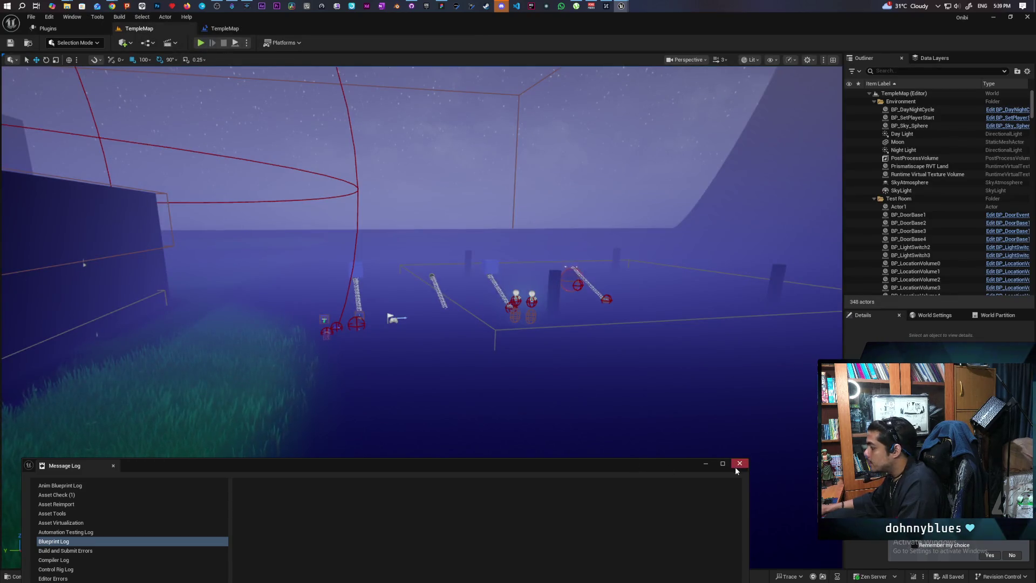
left_click(739, 463)
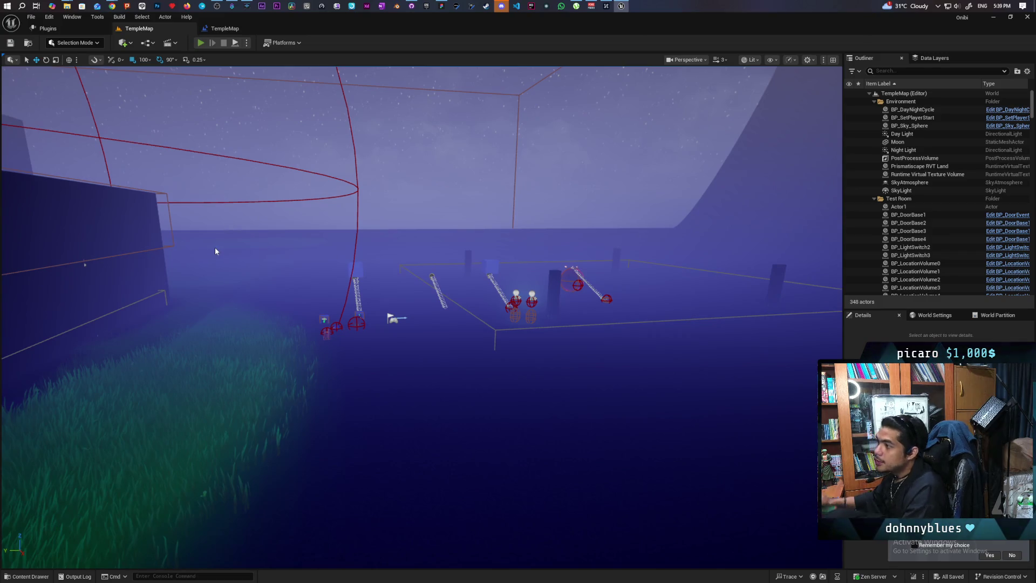
key("alt+p")
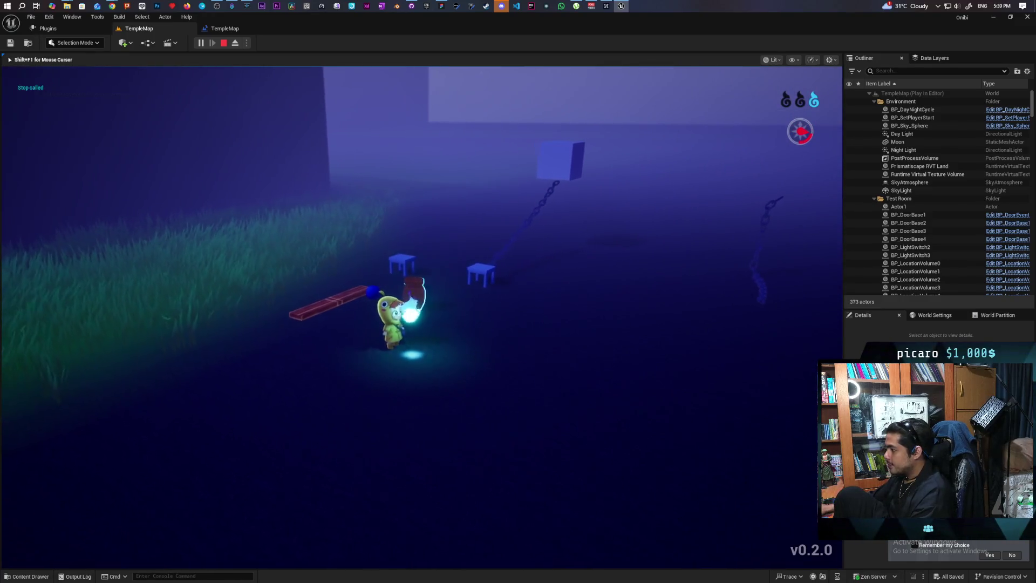
Step: Walk the character past the jar onto the stool, then end the play session
key("w")
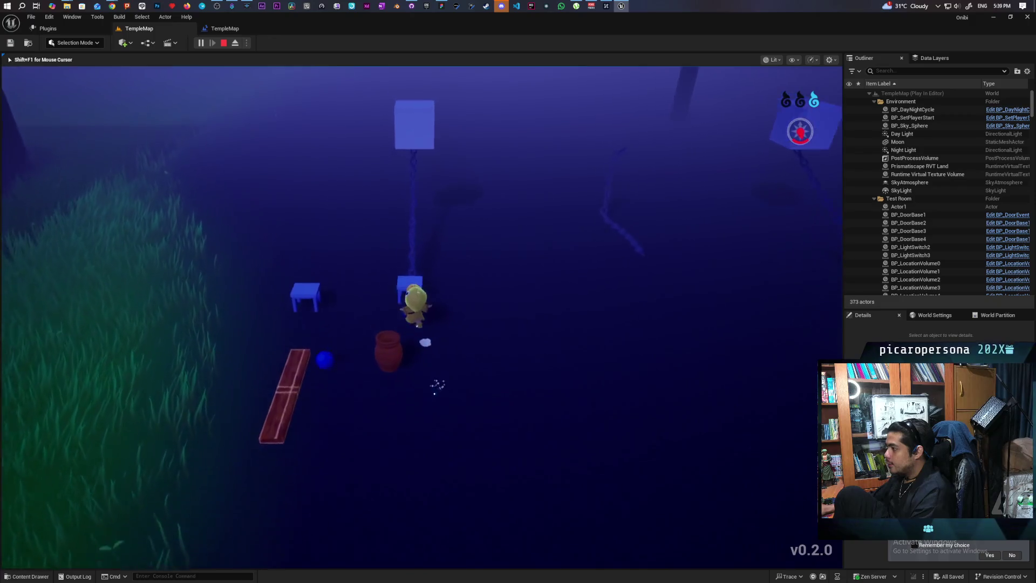
key("e")
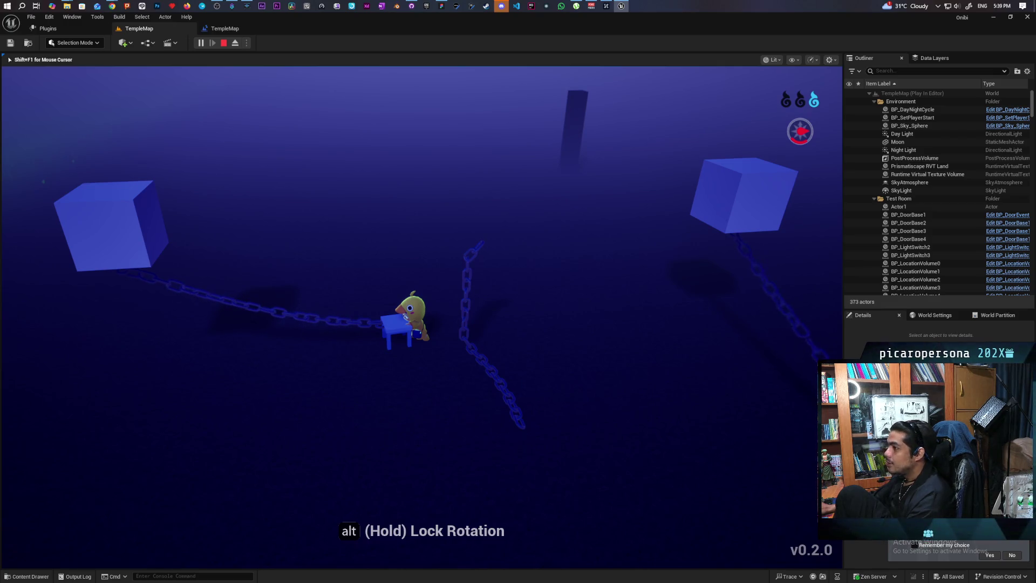
key("Escape")
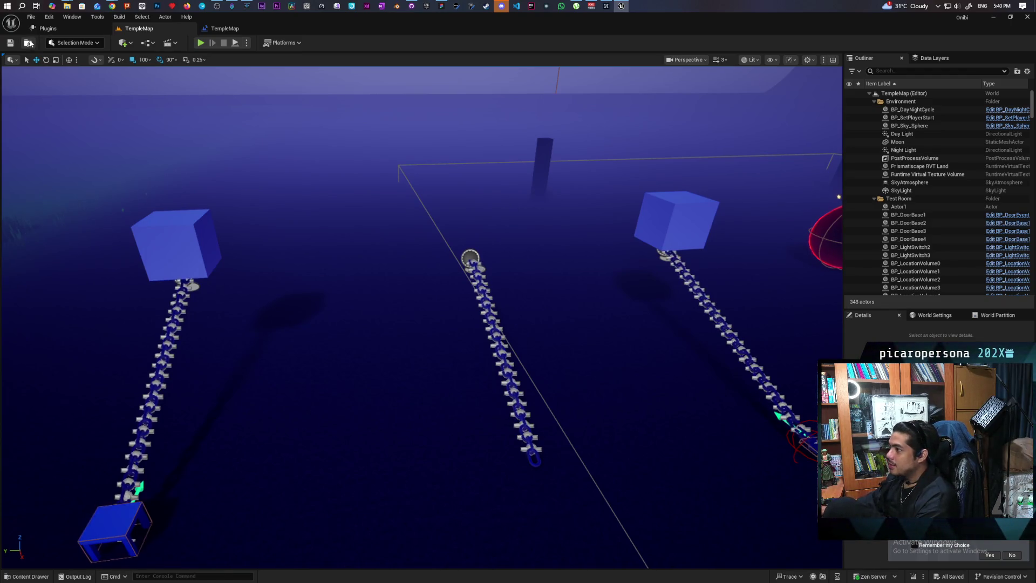
Step: Open the TestLevel map from the Levels folder in the Content Drawer
left_click(28, 43)
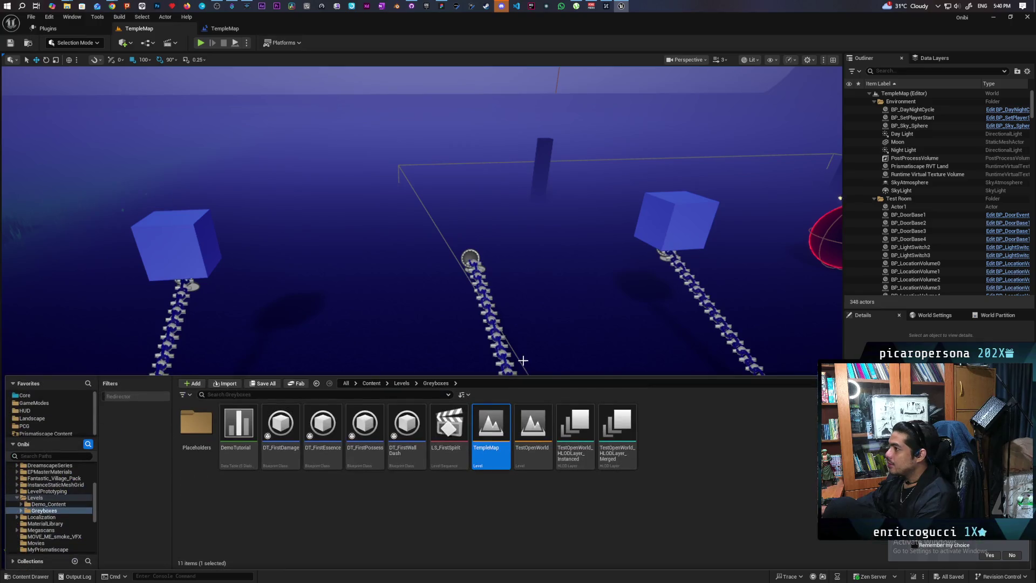
left_click(405, 384)
double_click(666, 426)
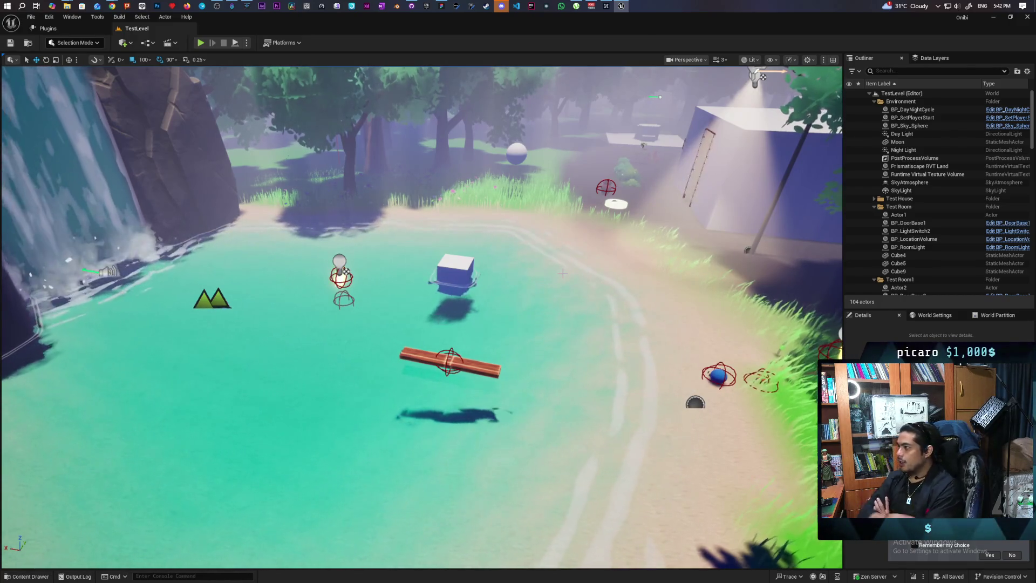
Step: Commit the 25 changed files to Main as 'fixed crash', push to origin, and return to Unreal
left_click(413, 7)
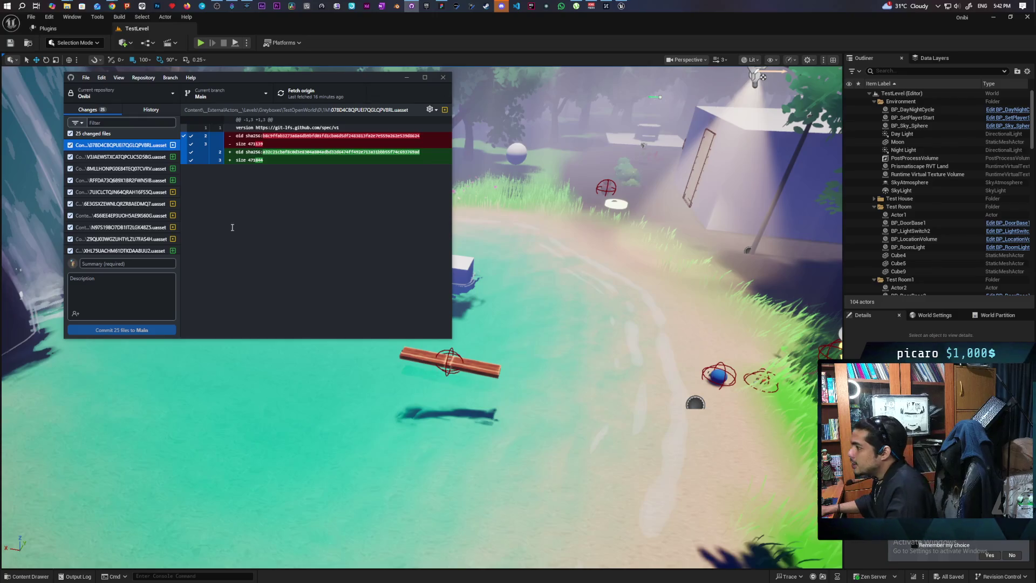
left_click(127, 263)
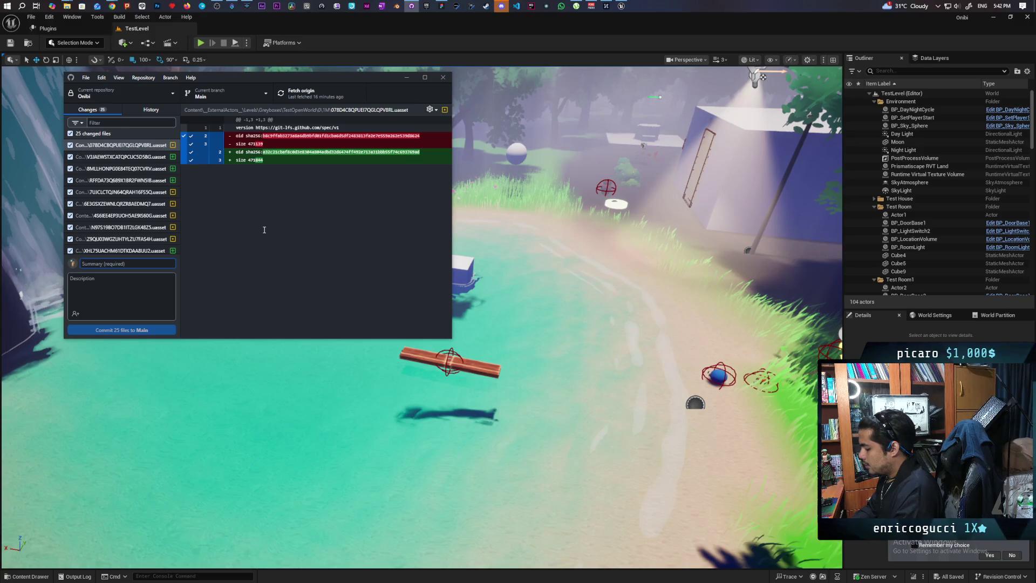
type("fixed")
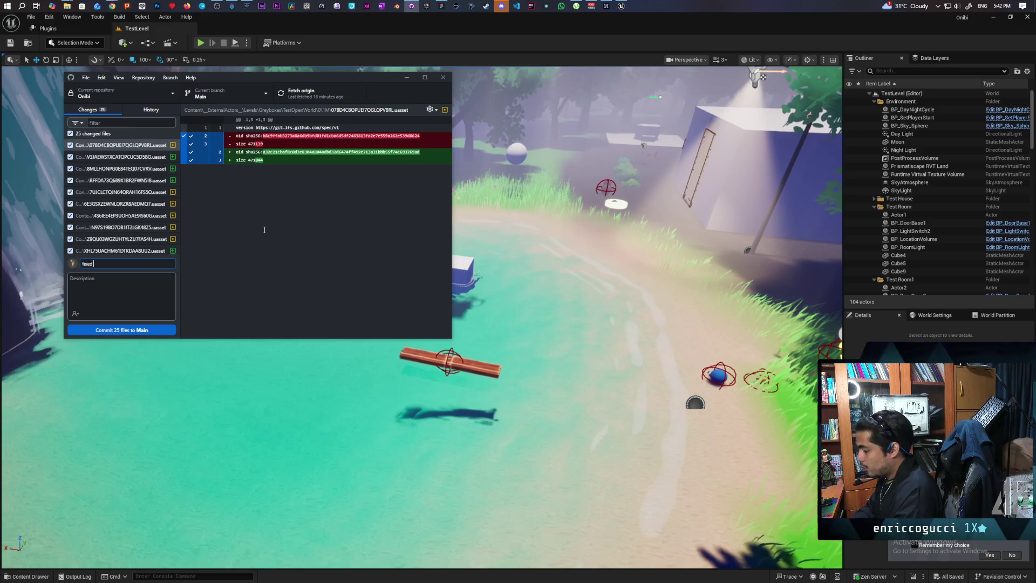
type(" br")
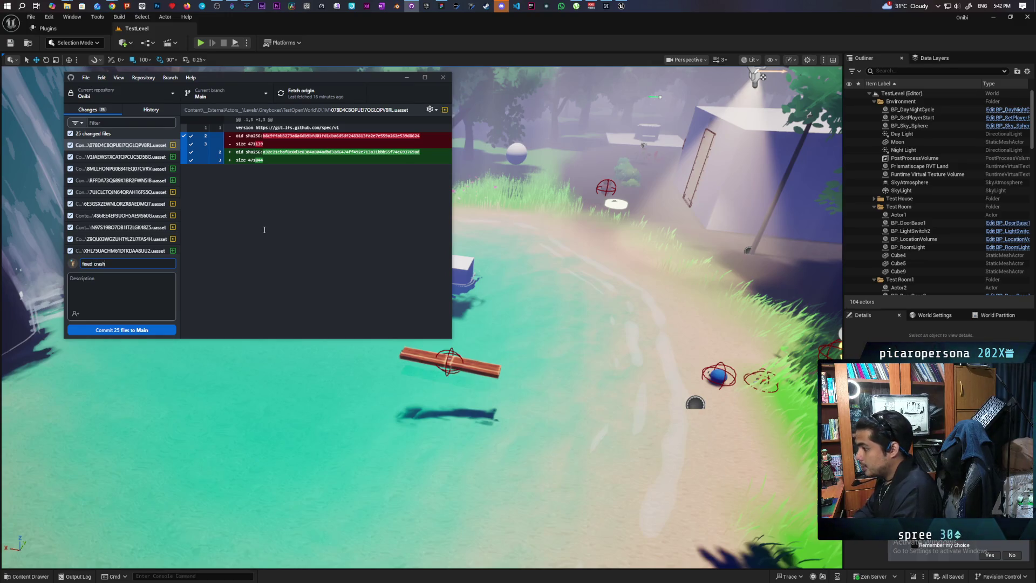
left_click(156, 332)
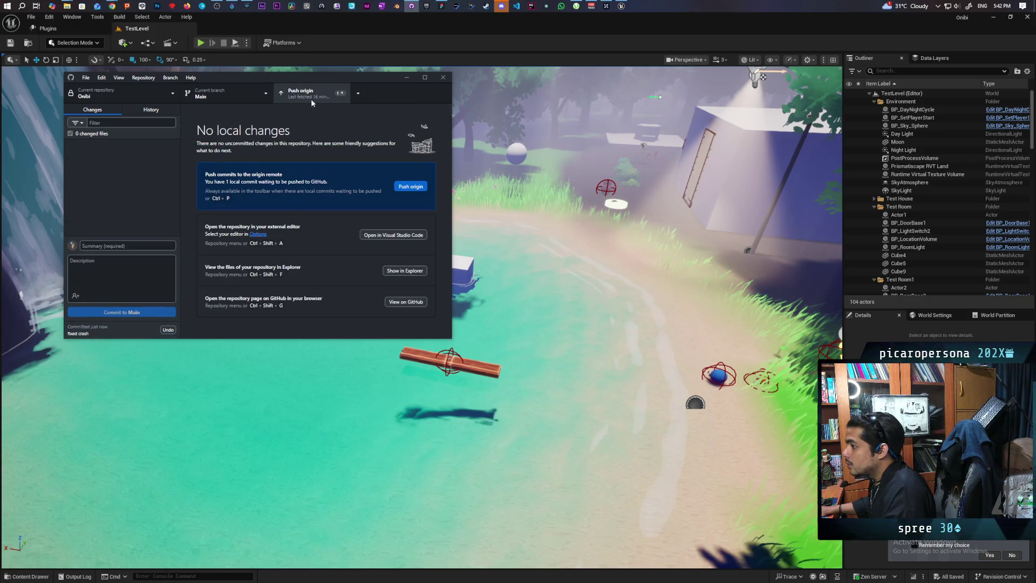
left_click(311, 99)
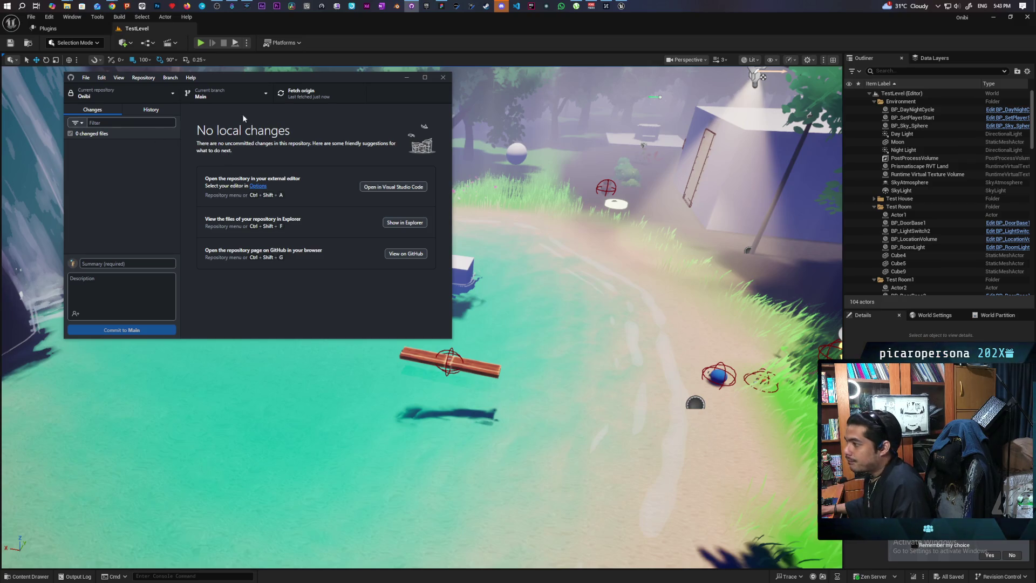
left_click(283, 22)
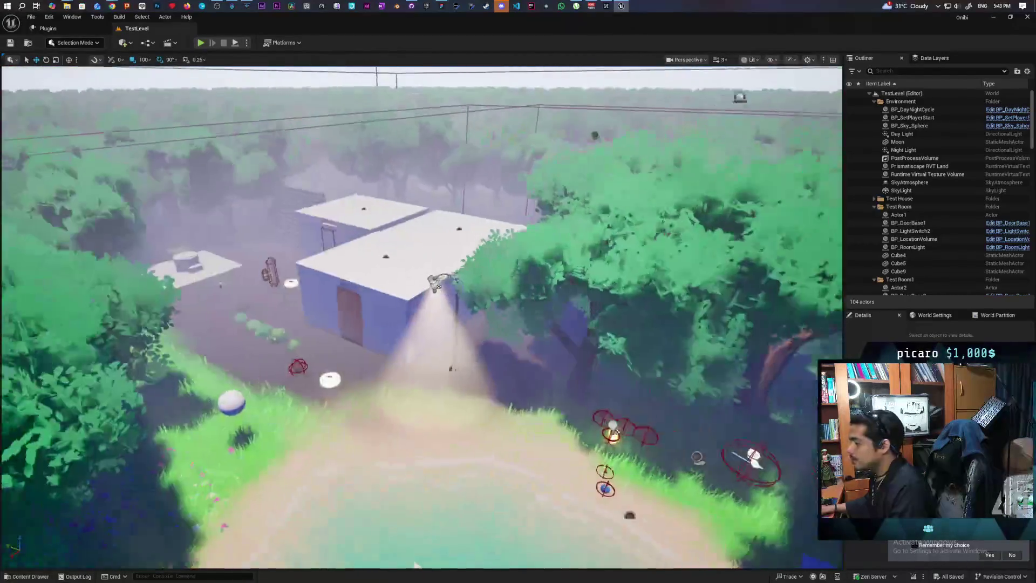
Step: Open the BaseMap level from the Content Drawer
key("ctrl+space")
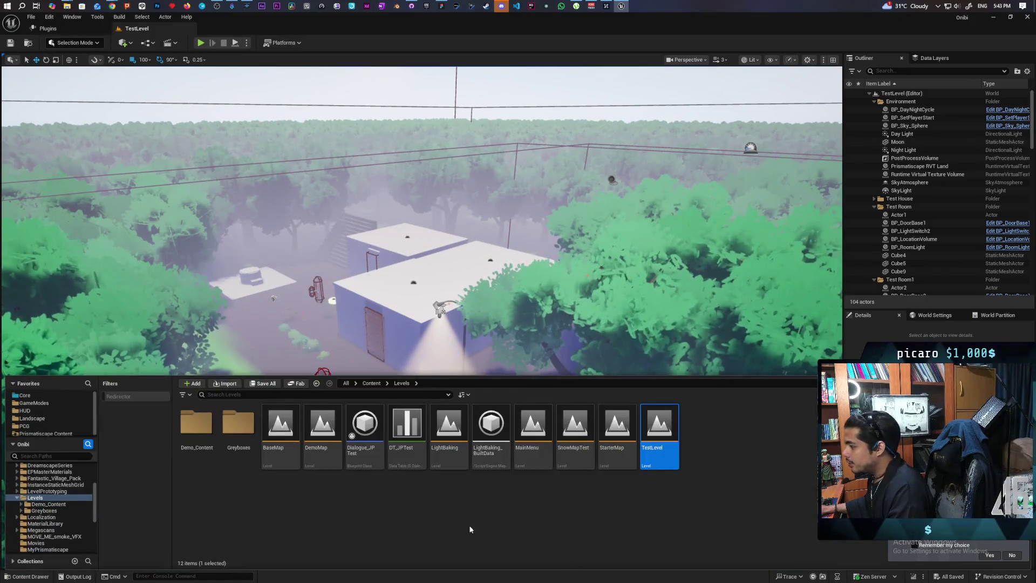
left_click(278, 434)
double_click(279, 434)
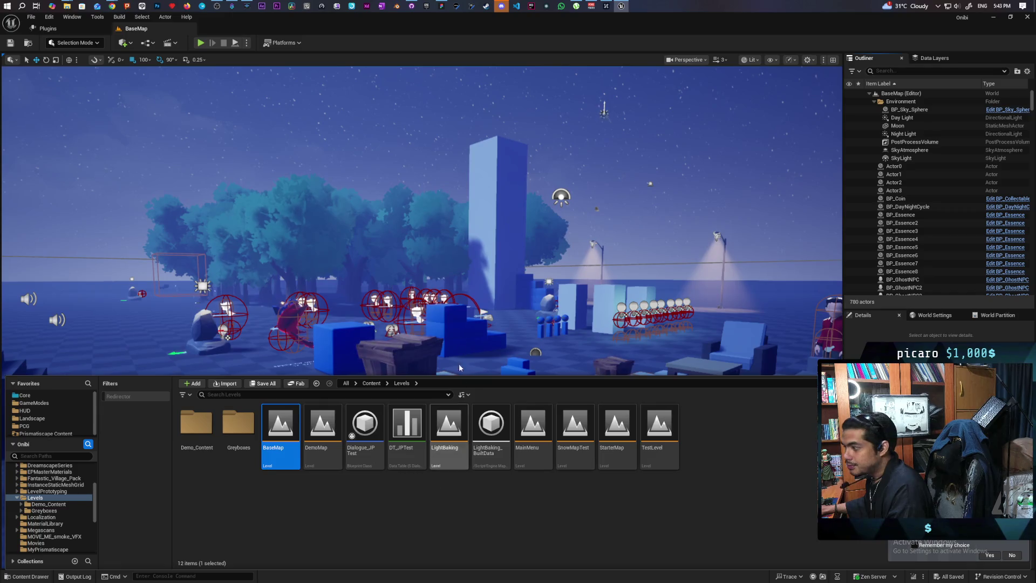
Step: Fly the viewport camera out toward the empty ground of BaseMap
right_click(459, 364)
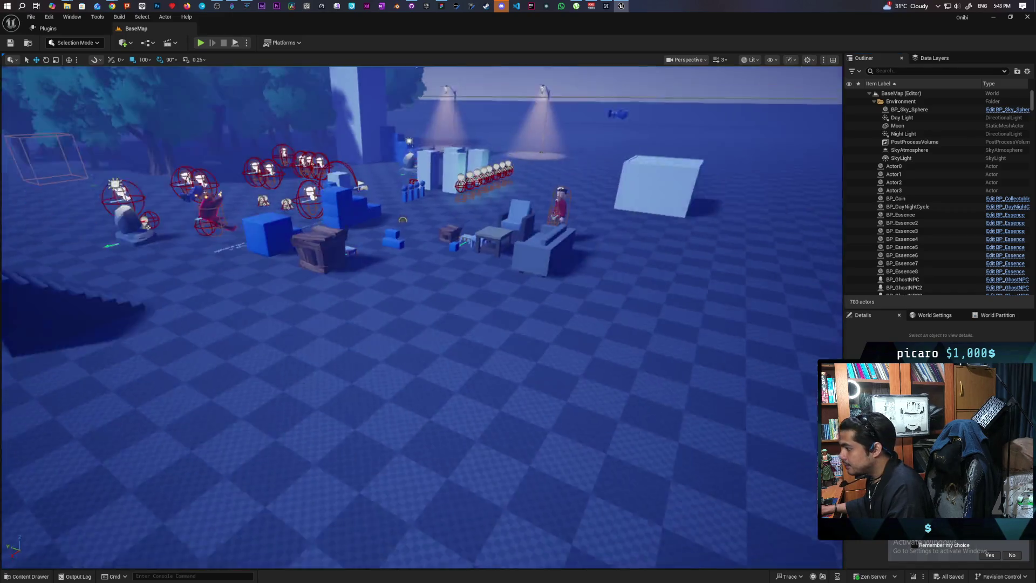
key("w")
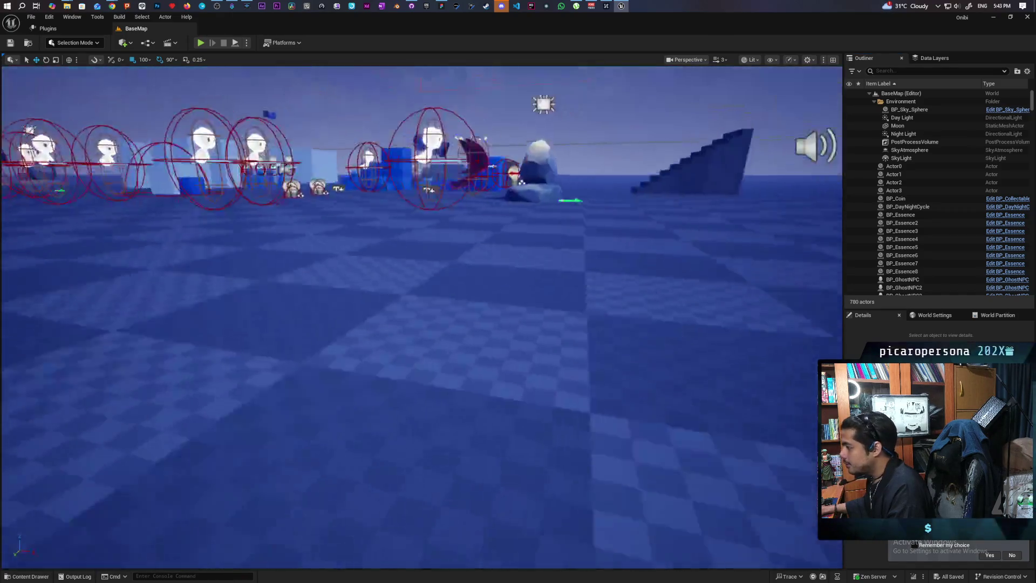
key("s")
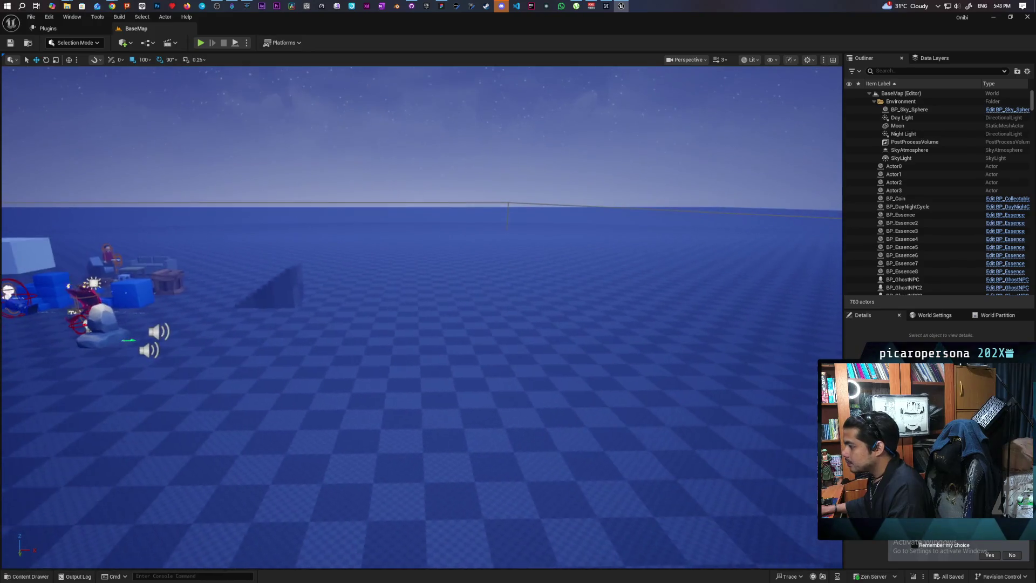
key("w")
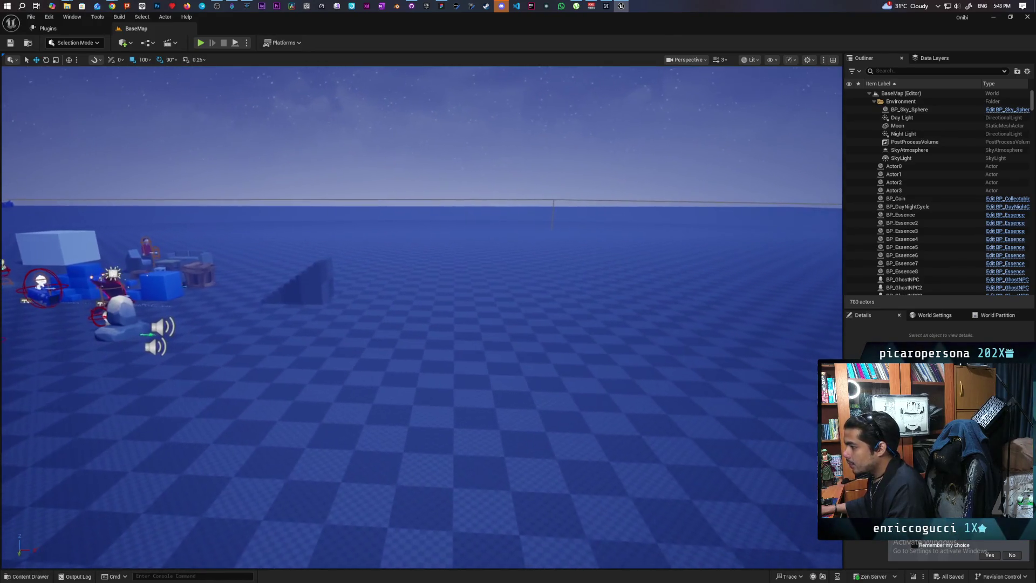
key("ctrl+space")
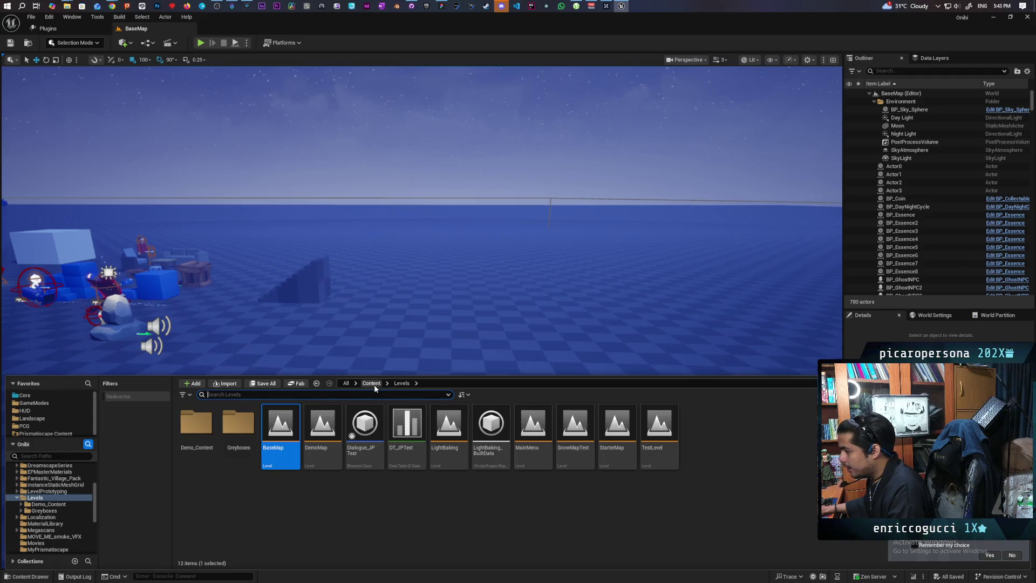
Step: Go to Content/Core, create a folder named Water_System, and open it
left_click(372, 384)
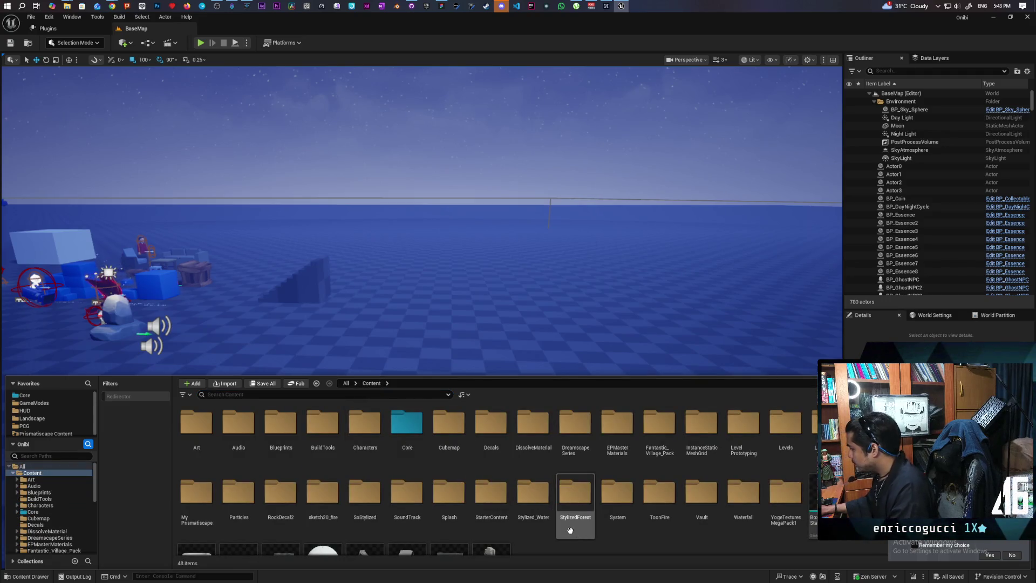
scroll(596, 502, "down", 1)
scroll(594, 502, "up", 2)
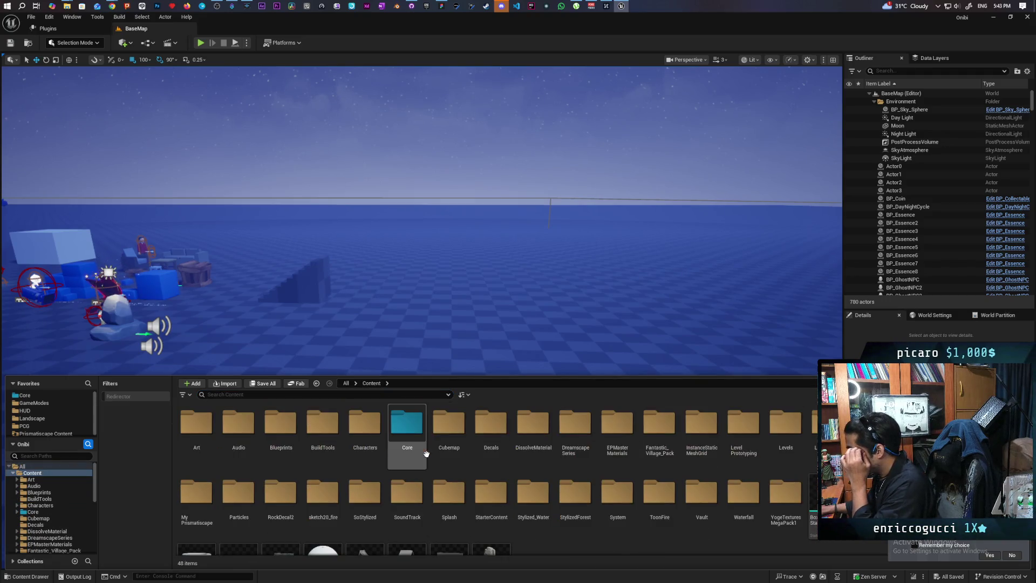
double_click(405, 432)
right_click(468, 520)
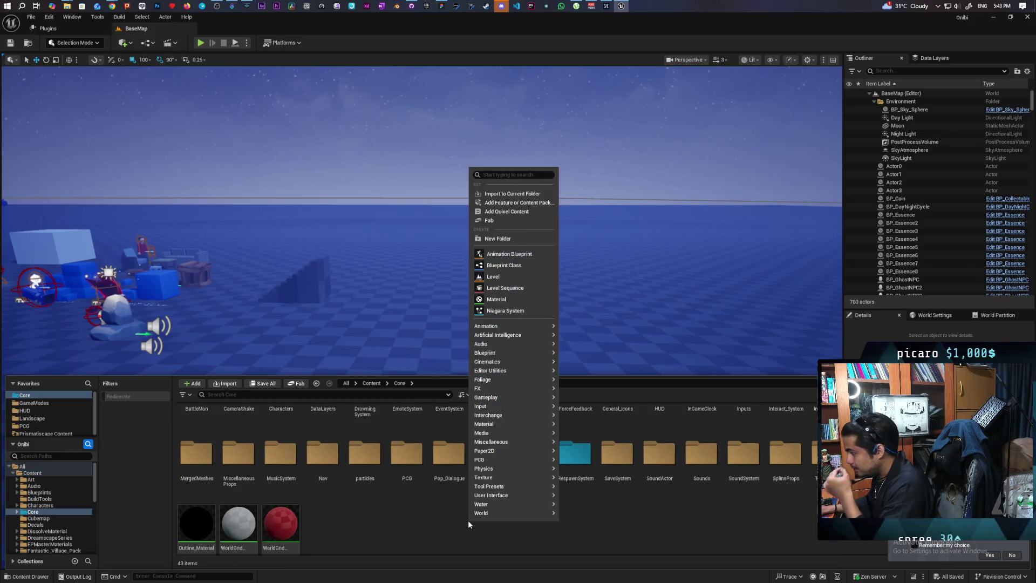
mouse_move(496, 324)
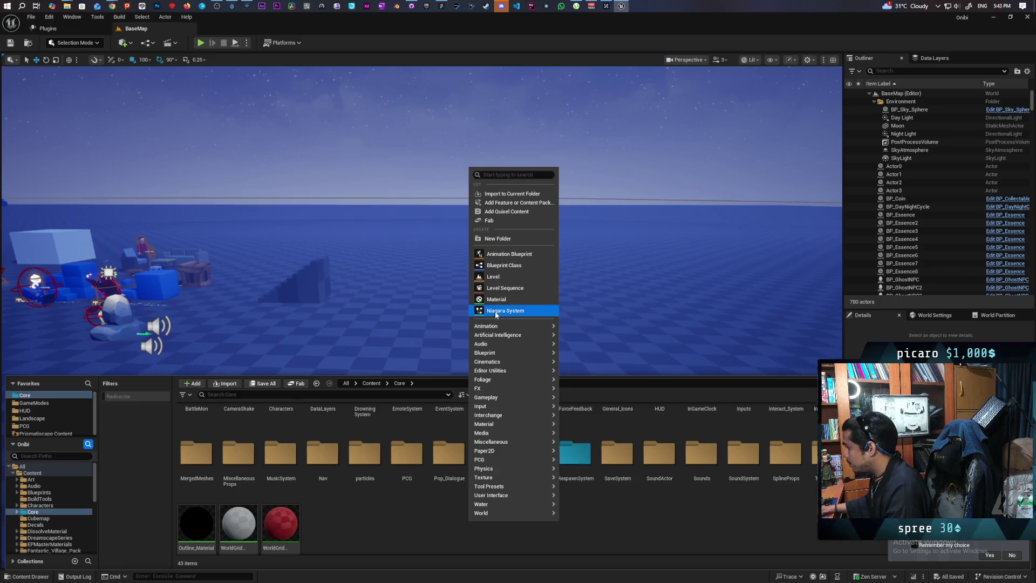
left_click(497, 238)
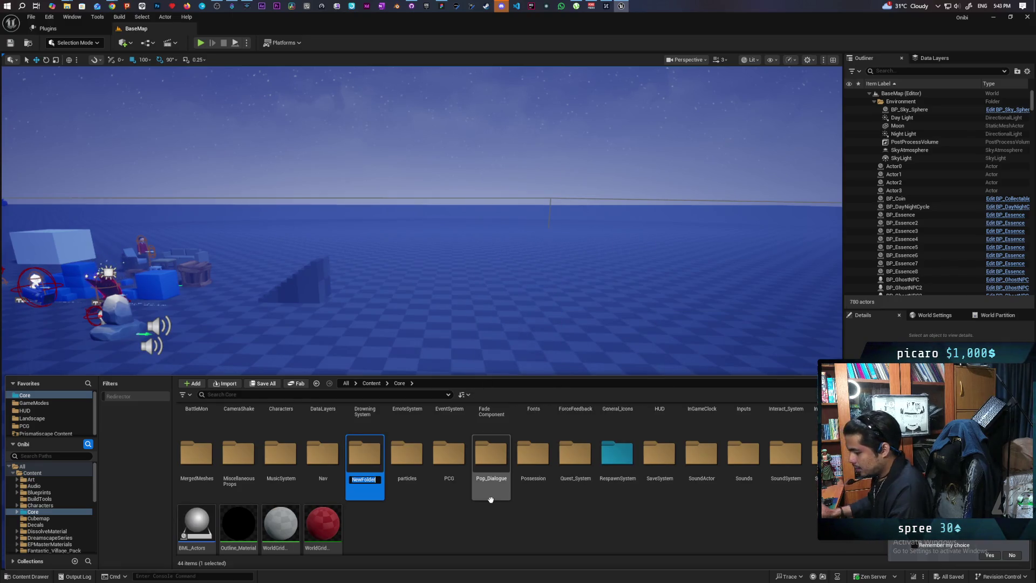
type("Water Sy")
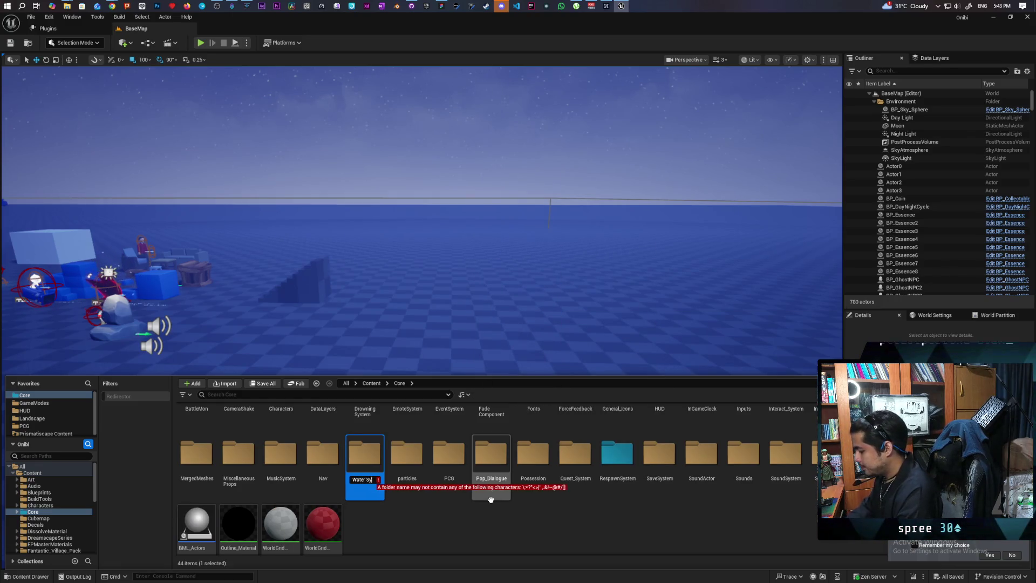
key("BackSpace")
key("BackSpace")
key("BackSpace")
type("_S")
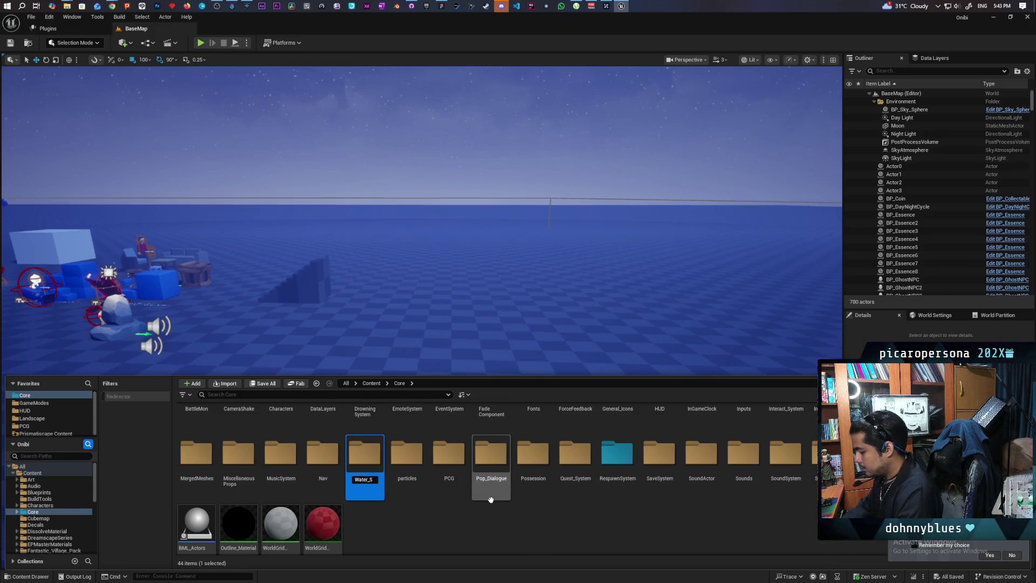
type("ystem")
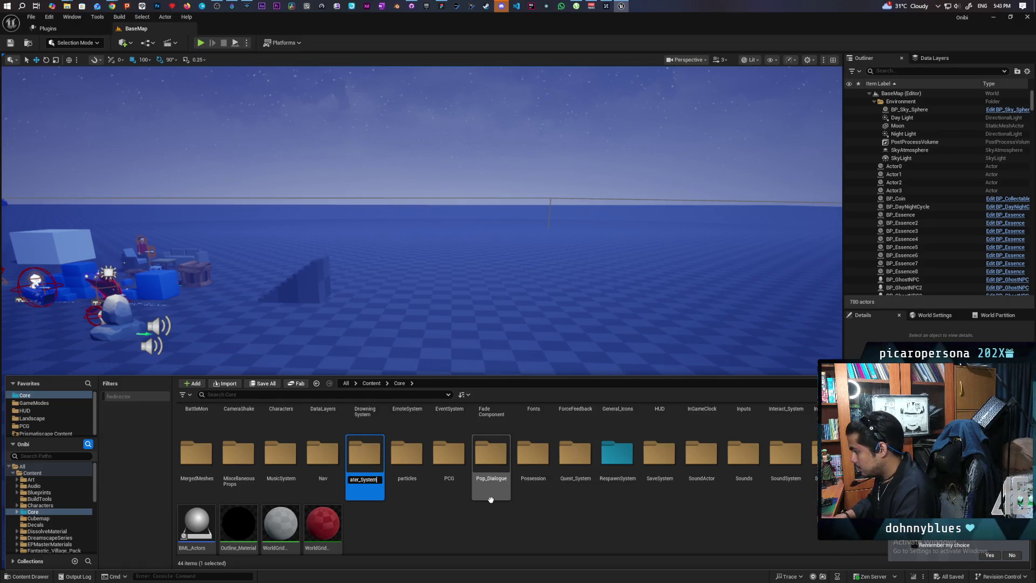
key("Return")
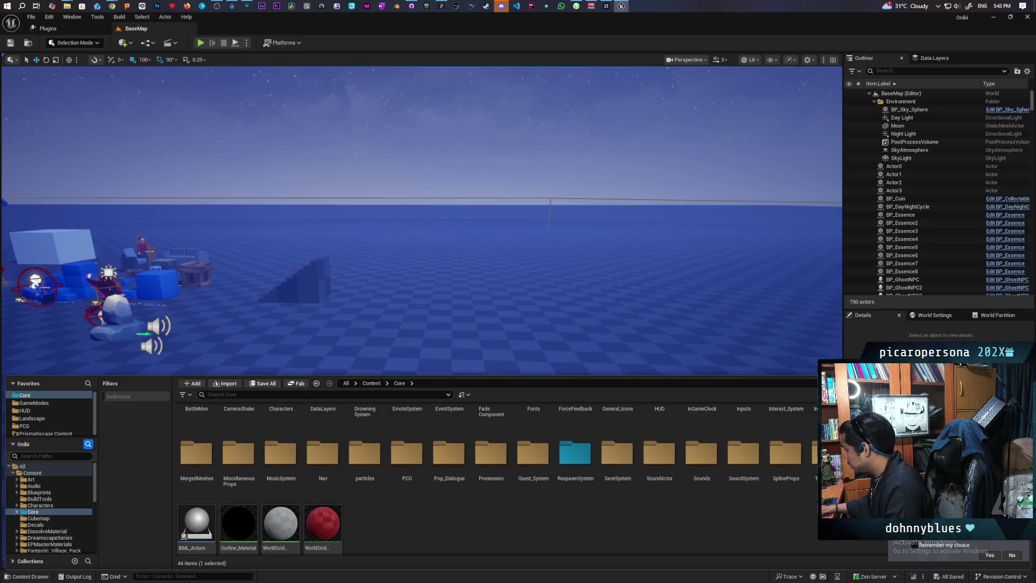
key("Return")
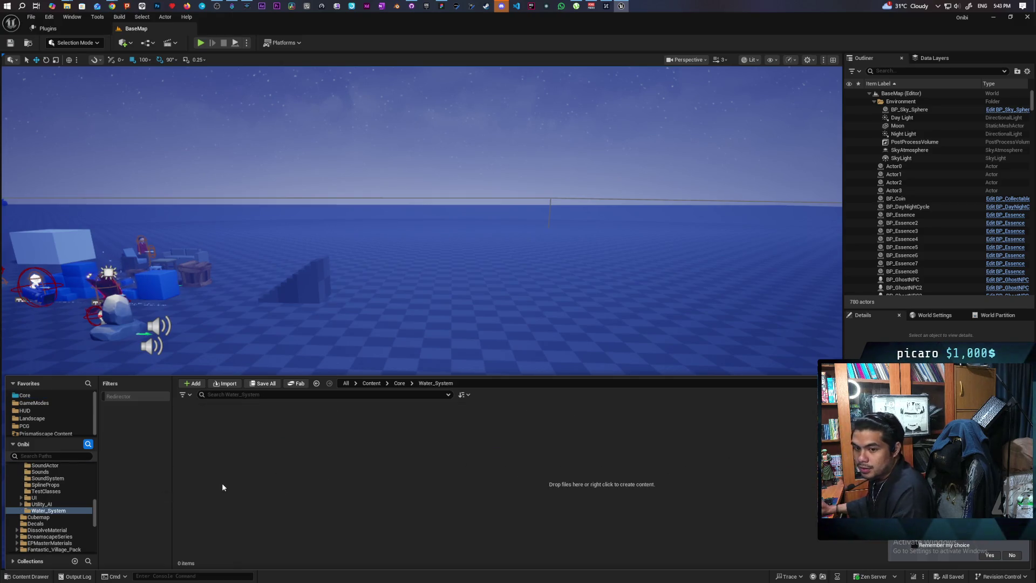
Step: Create an Actor-based Blueprint class named BP_WaterVolume in Water_System and save it
right_click(203, 458)
left_click(238, 203)
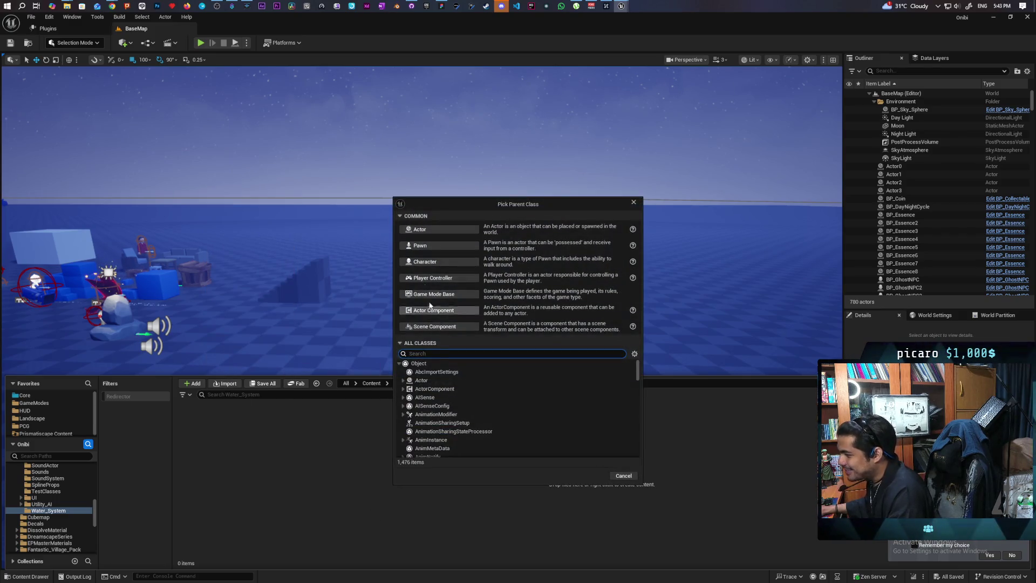
left_click(453, 230)
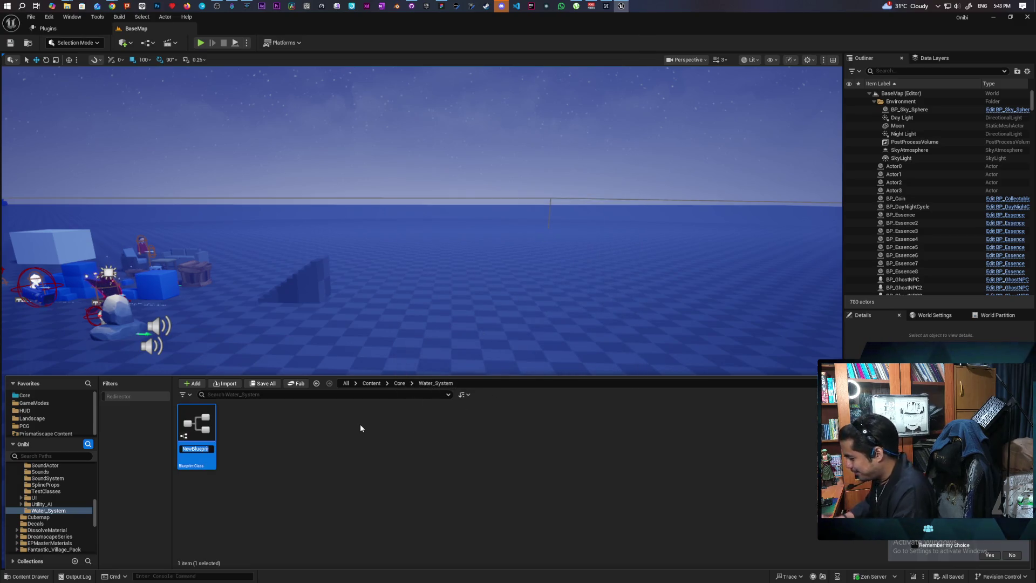
type("BP_Wa")
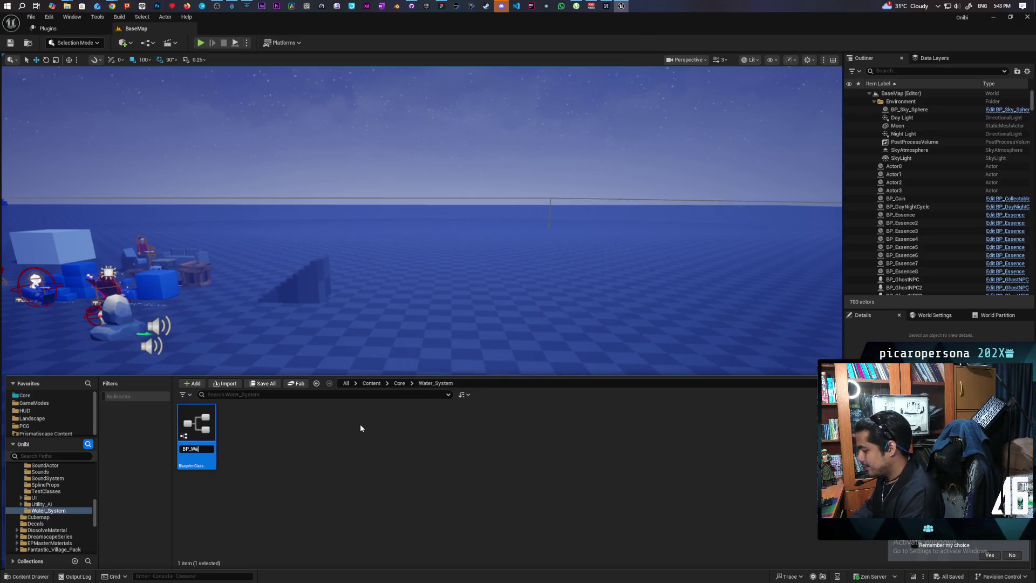
type("terVol")
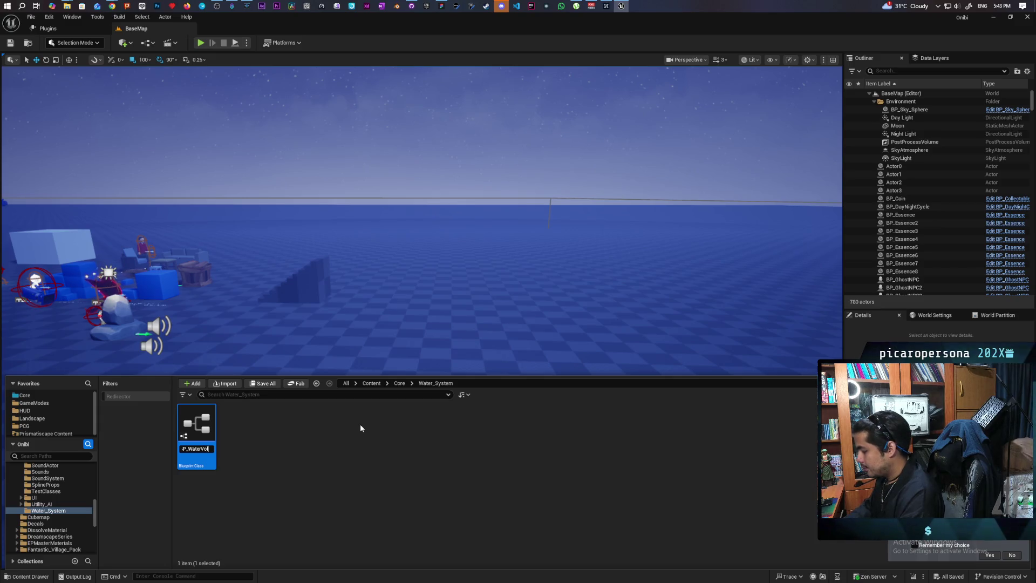
type("ume")
key("Return")
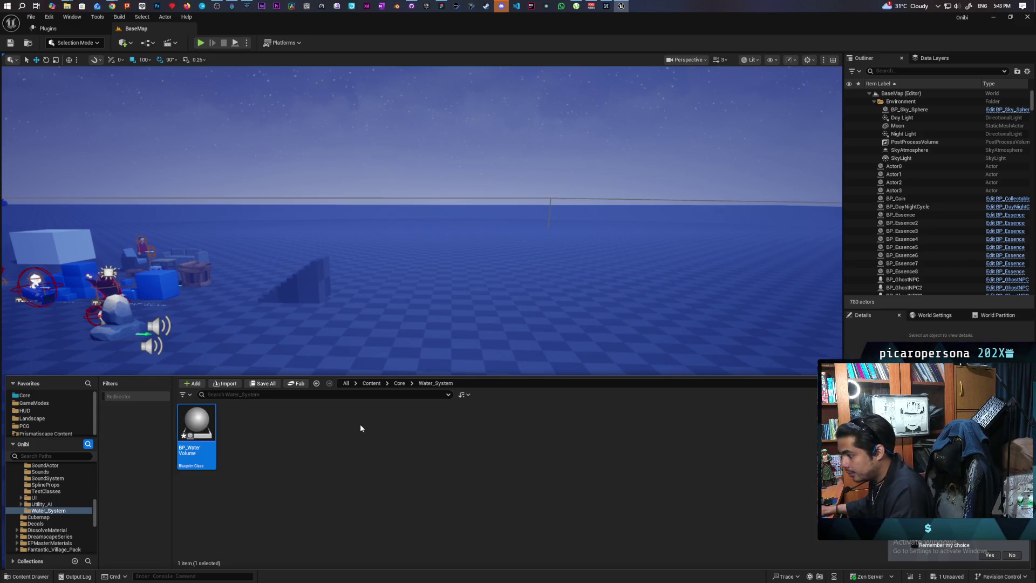
key("ctrl+shift+s")
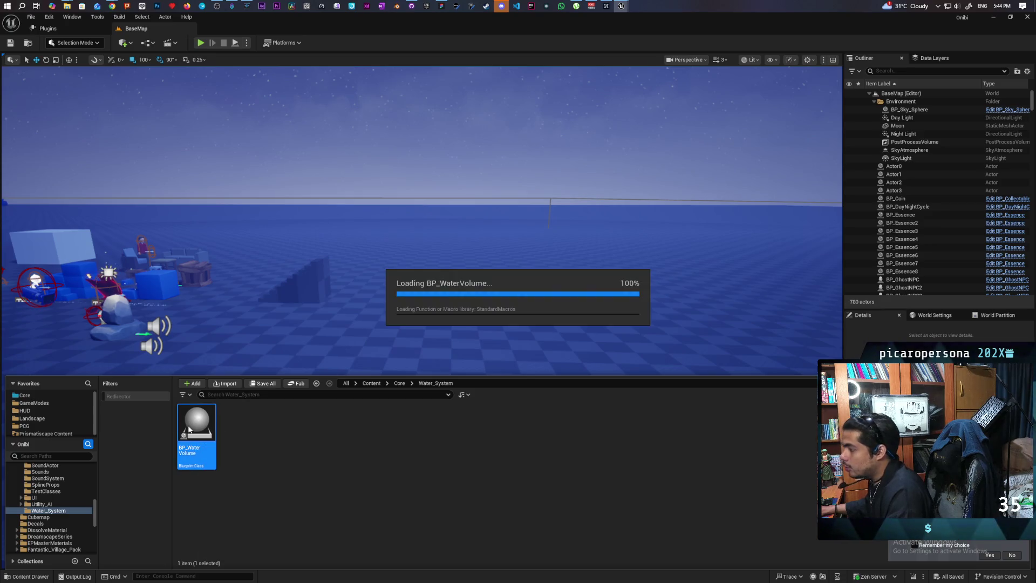
Step: Open BP_WaterVolume, add a Box Collision component under DefaultSceneRoot, and save the blueprint
key("Return")
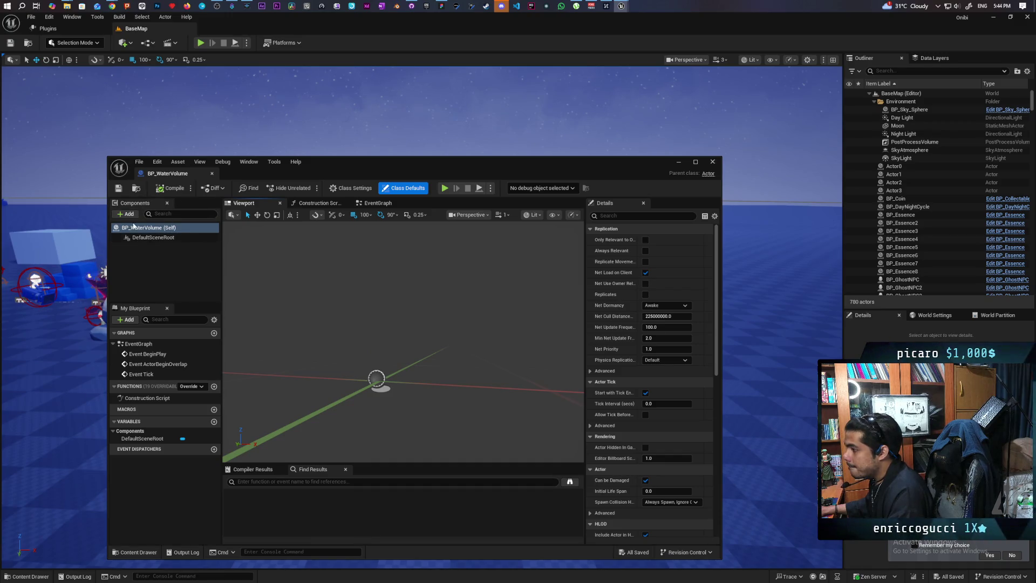
left_click(153, 238)
left_click(128, 214)
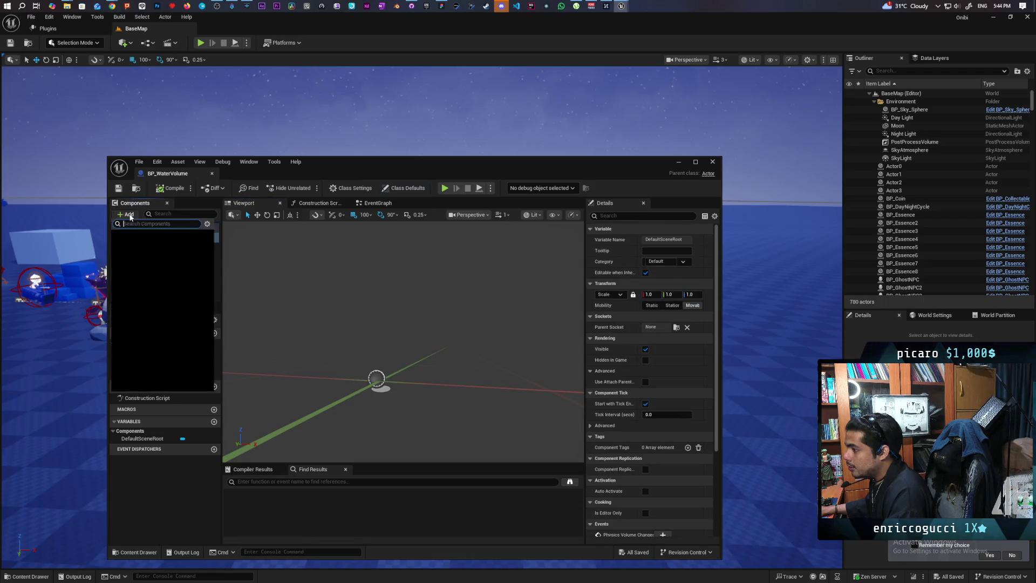
type("box")
left_click(134, 238)
left_click(173, 285)
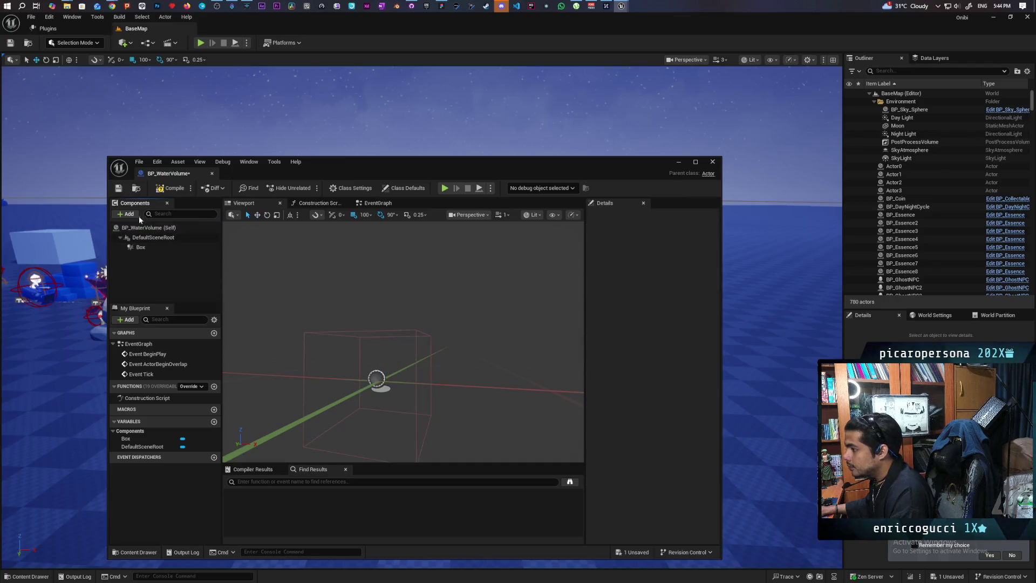
left_click(118, 187)
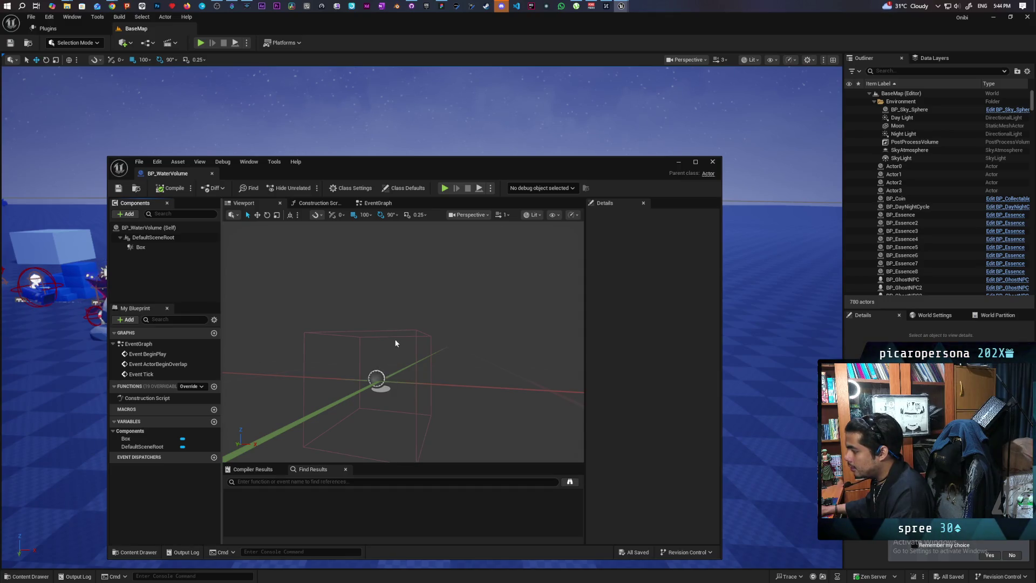
Step: In the Construction Script, create a new blueprint variable named Extent
left_click(315, 203)
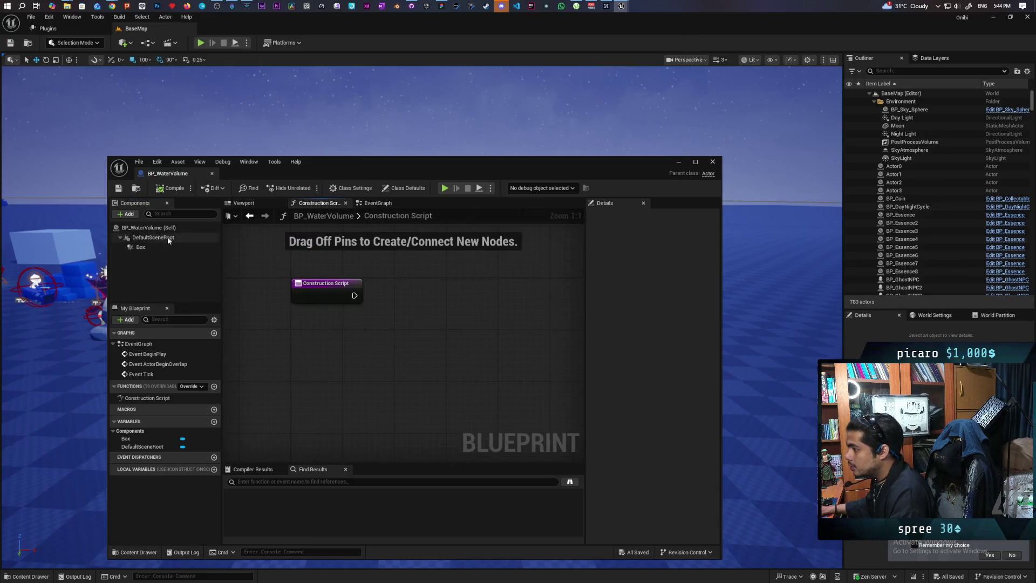
left_click(214, 422)
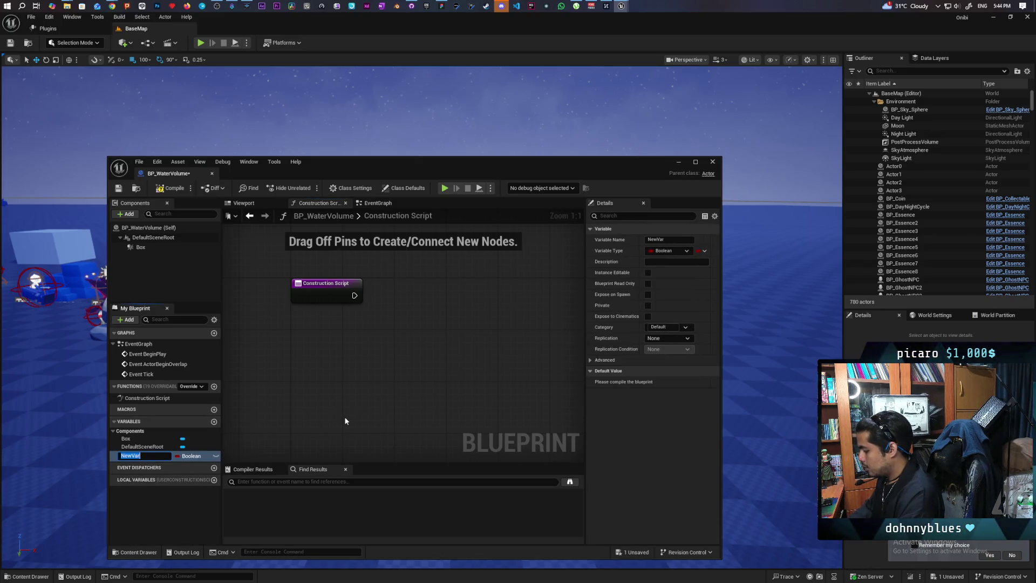
type("Bo")
key("BackSpace")
key("BackSpace")
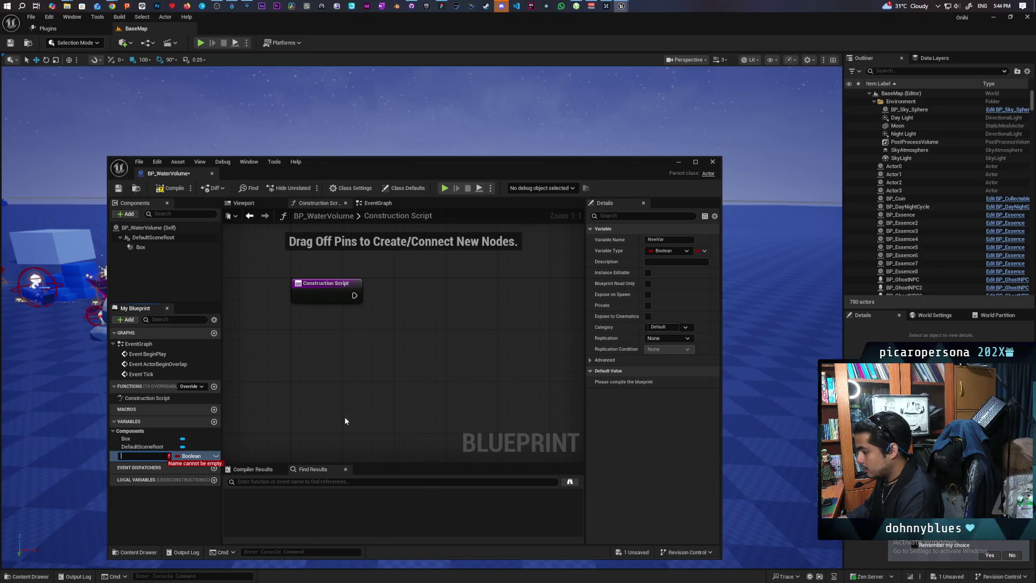
type("Extent")
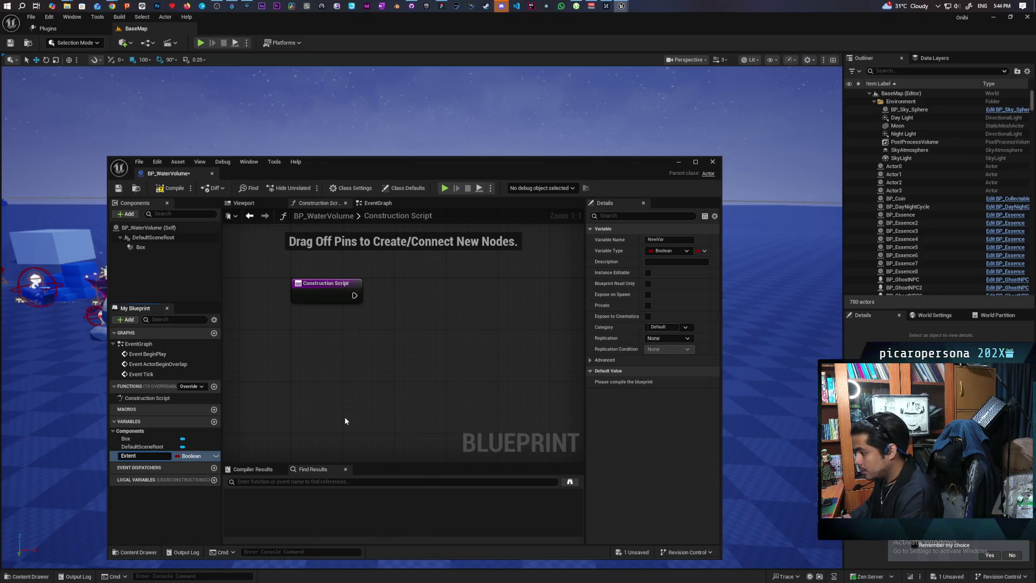
key("Return")
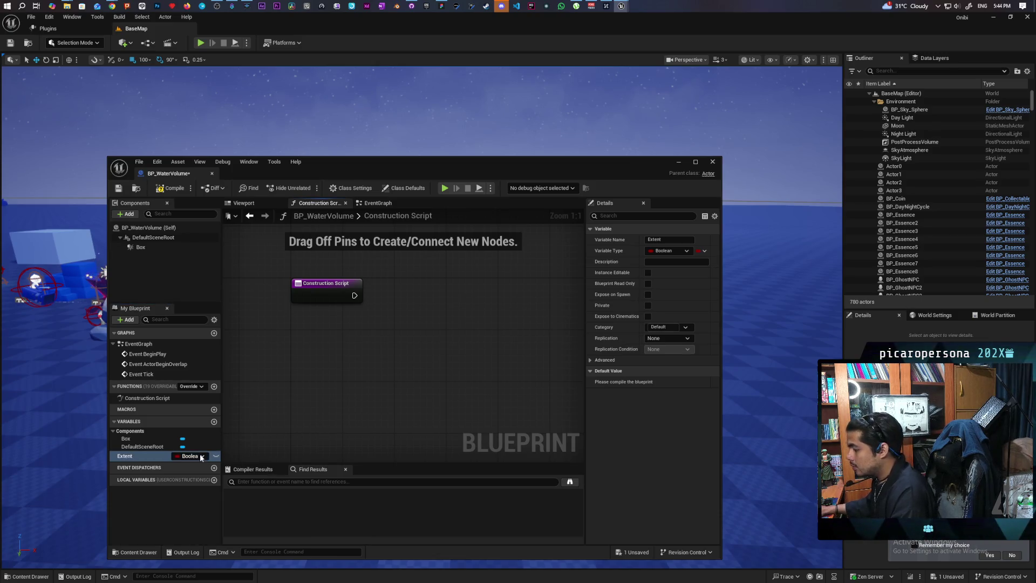
Step: Make Extent an instance-editable Vector defaulting to 90, 90, 90, and place an Extent getter
left_click(201, 456)
left_click(208, 365)
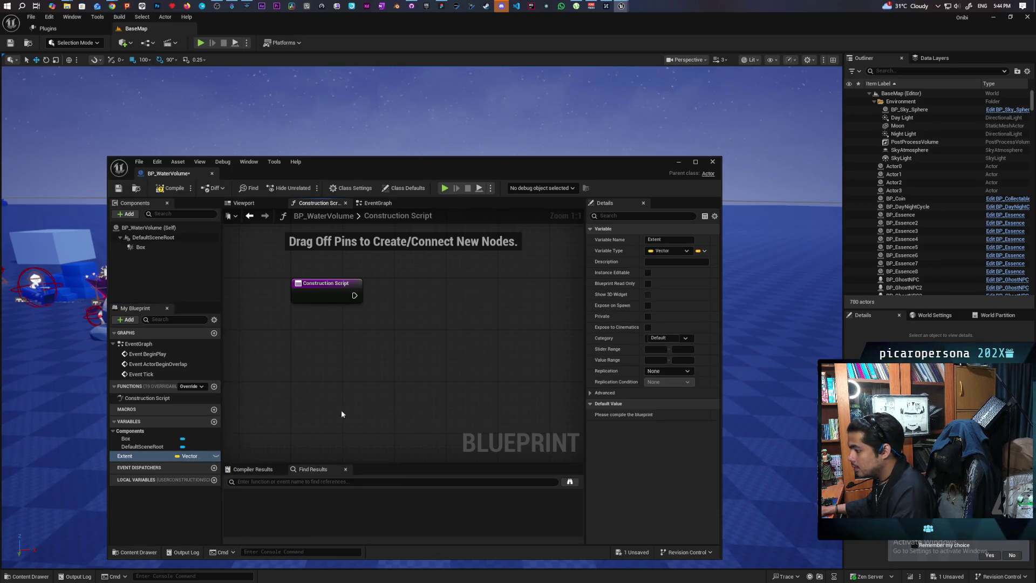
left_click(215, 455)
left_click(172, 187)
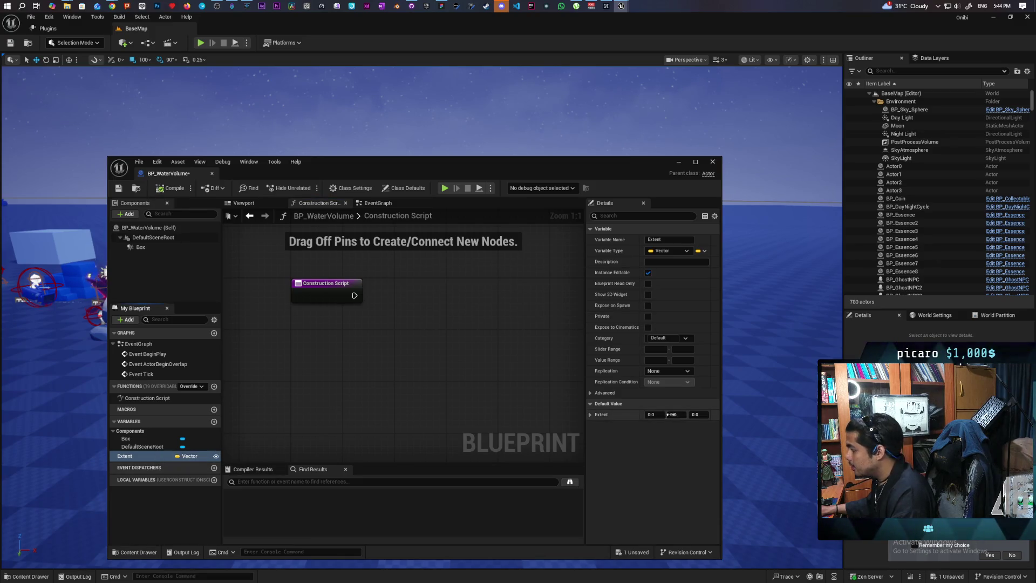
left_click(650, 414)
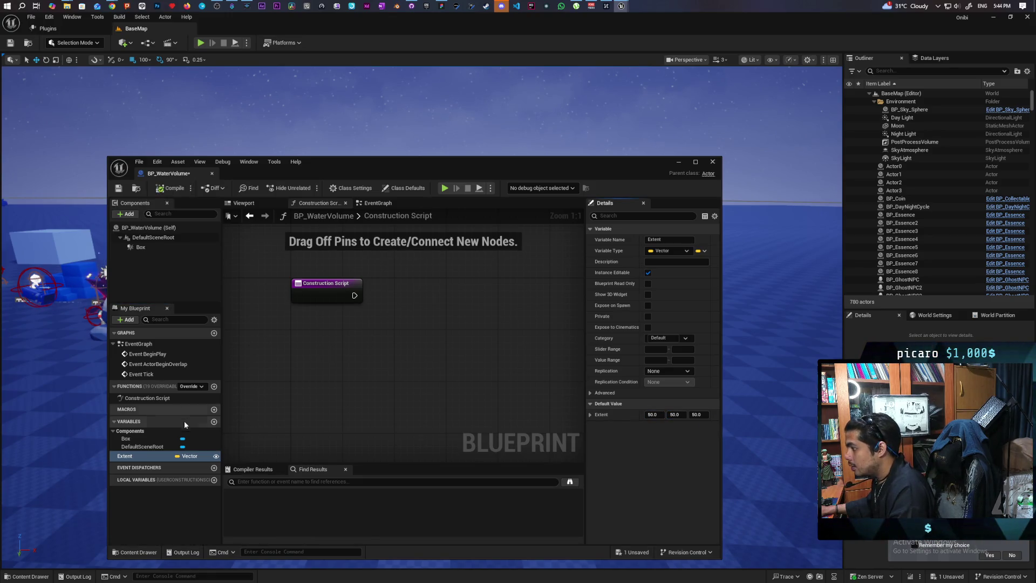
left_click_drag(143, 457, 294, 358)
left_click(303, 366)
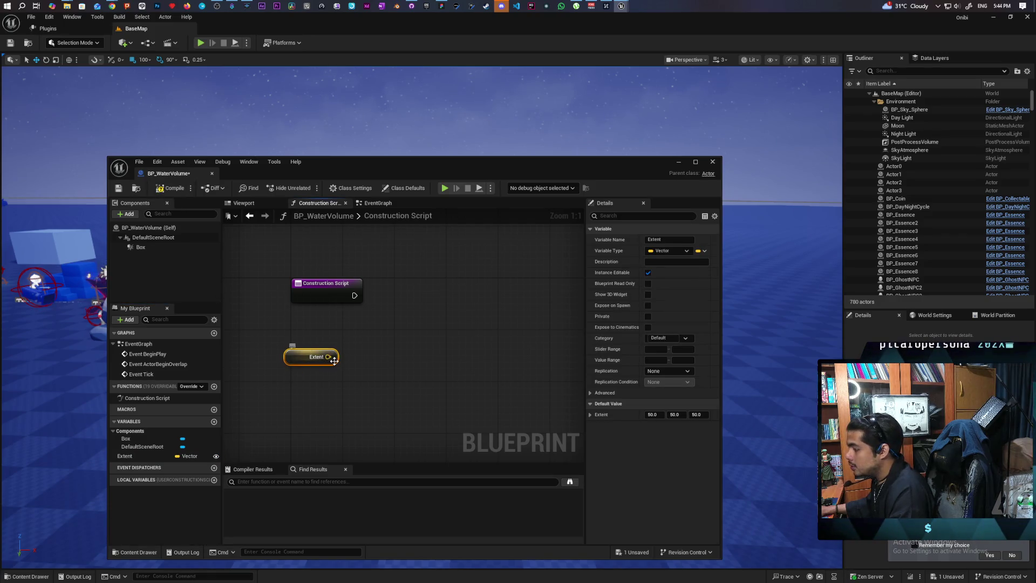
Step: Add a Break Vector node fed by the Extent getter
left_click_drag(334, 360, 362, 405)
type("bvre")
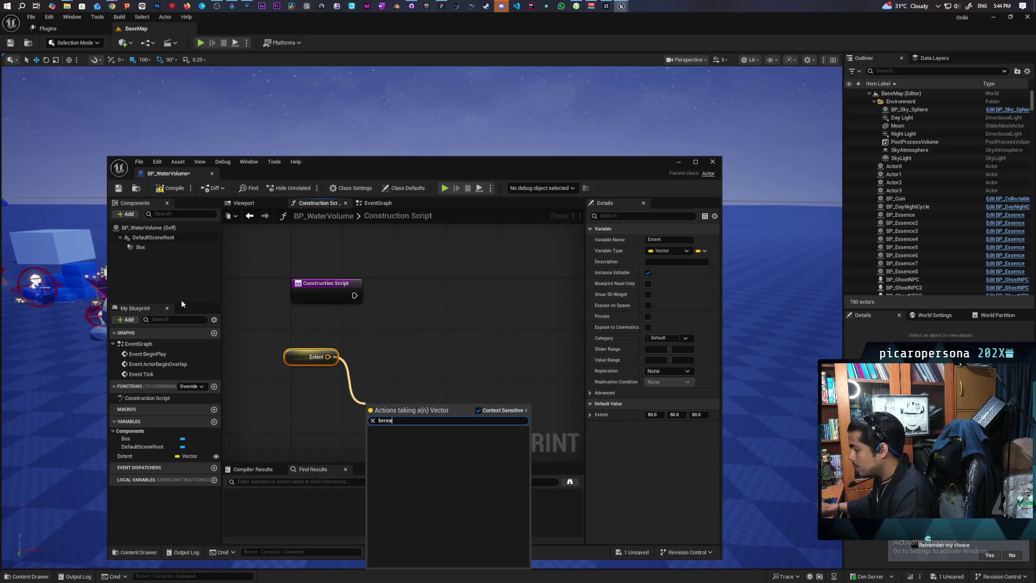
key("BackSpace")
key("BackSpace")
key("BackSpace")
type("reak")
key("Return")
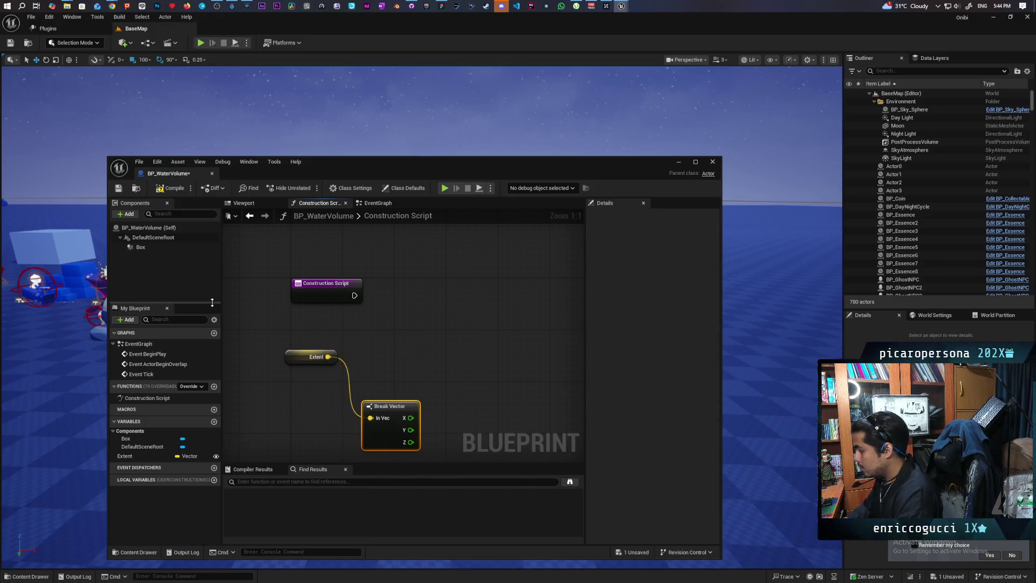
double_click(199, 168)
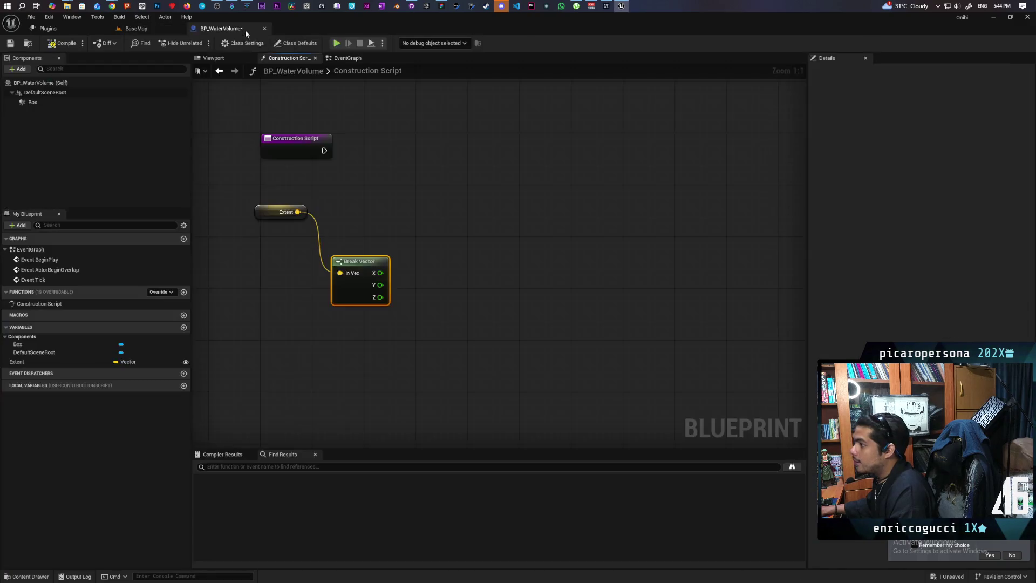
Step: Add a Set Relative Location node for Box with New Location split into X, Y, Z
left_click_drag(33, 102, 519, 205)
type("set")
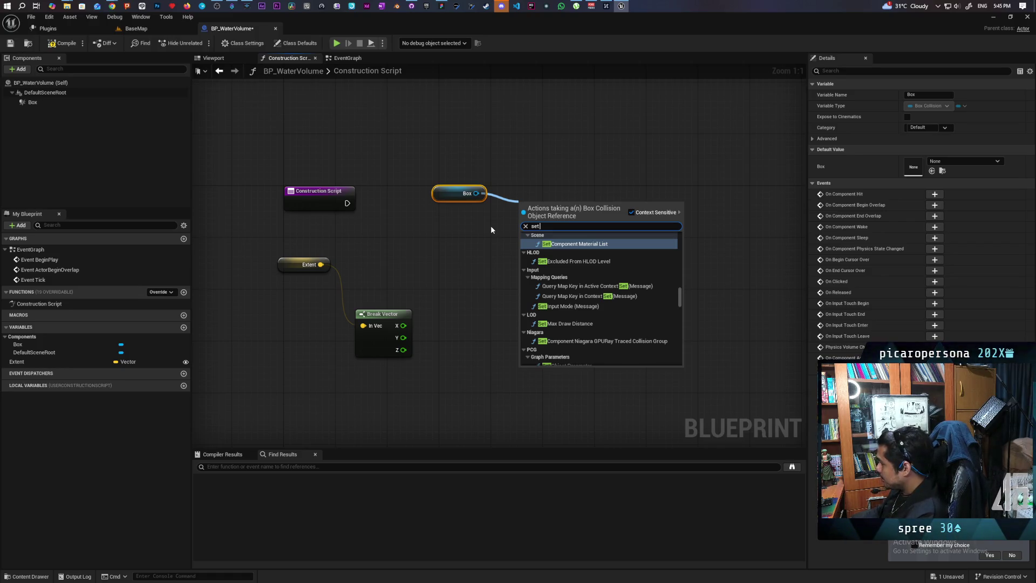
type(" relative")
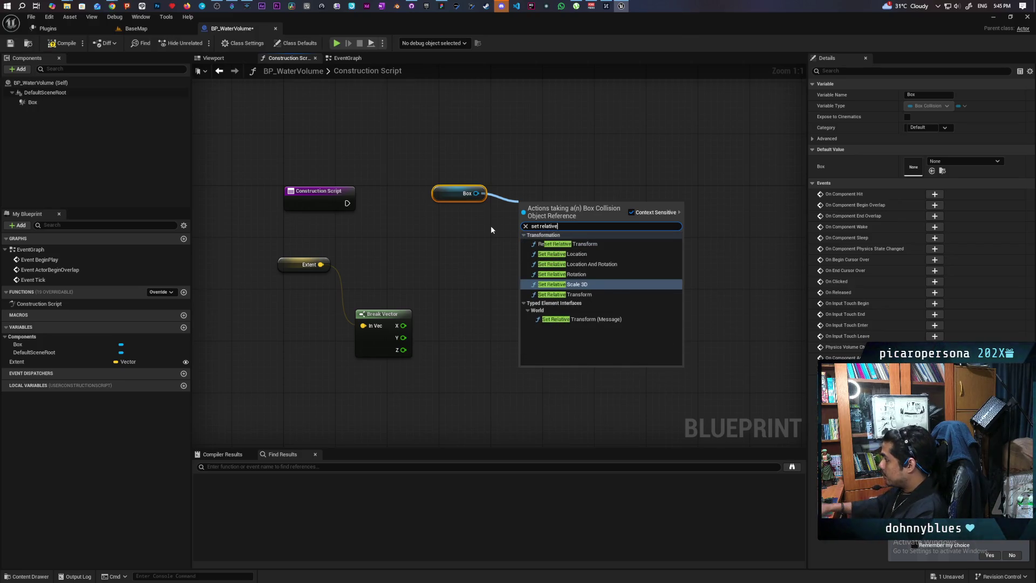
left_click(566, 254)
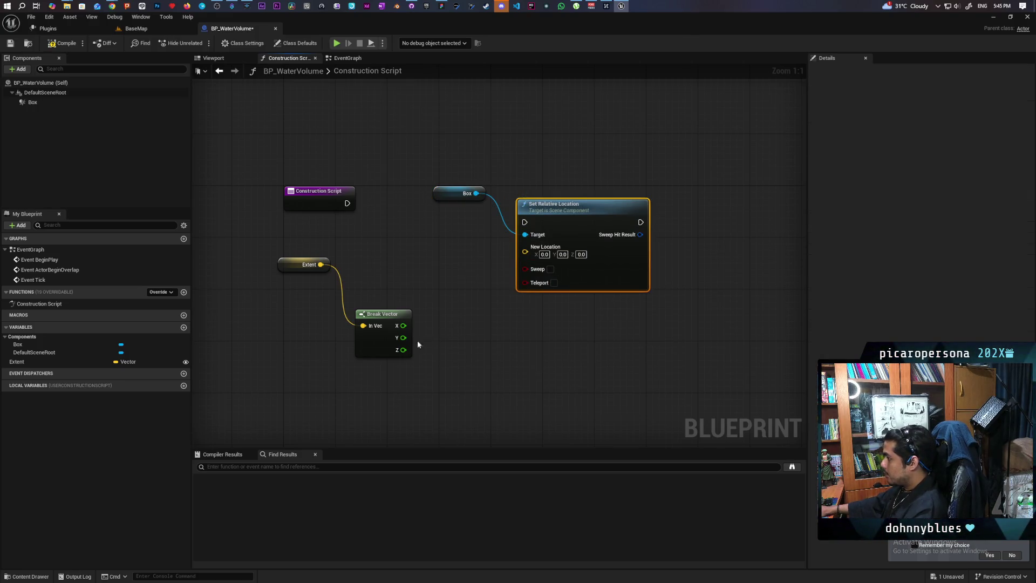
right_click(525, 251)
left_click(534, 291)
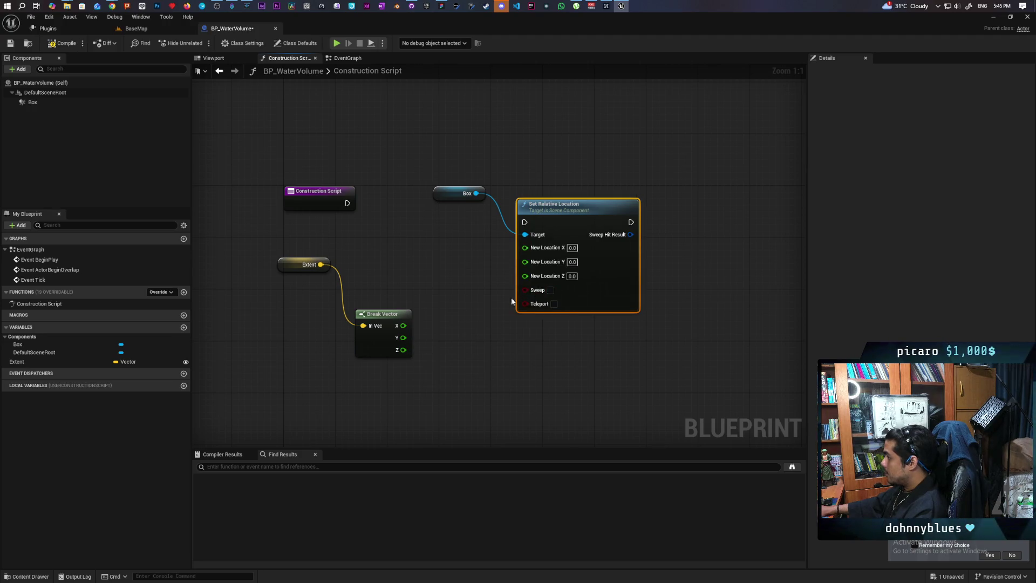
Step: Feed Extent Z multiplied by -1 into New Location Z, executed from the Construction Script
mouse_move(399, 351)
left_mouse_down()
mouse_move(459, 327)
mouse_move(451, 323)
left_mouse_up()
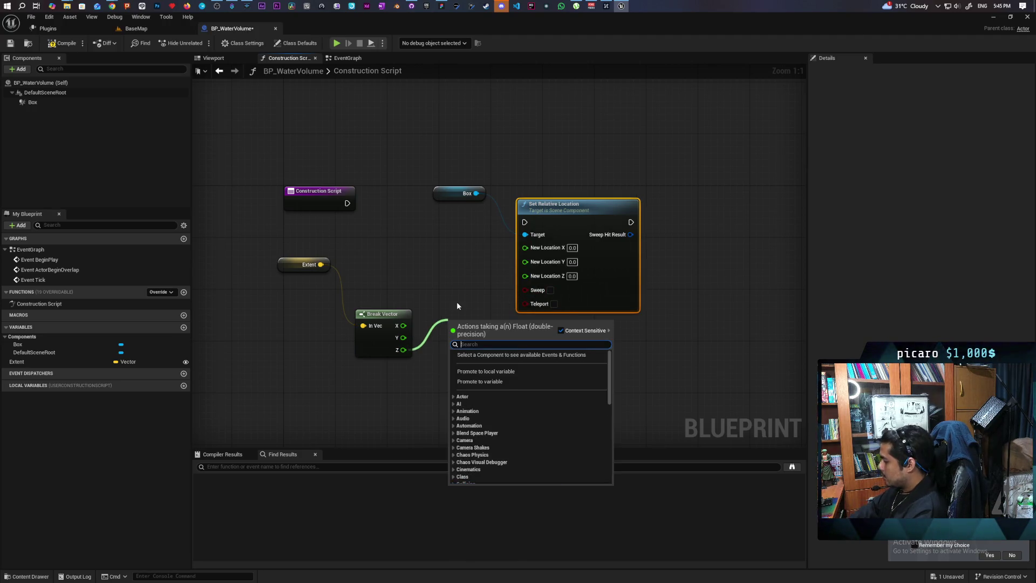
type("*")
key("Return")
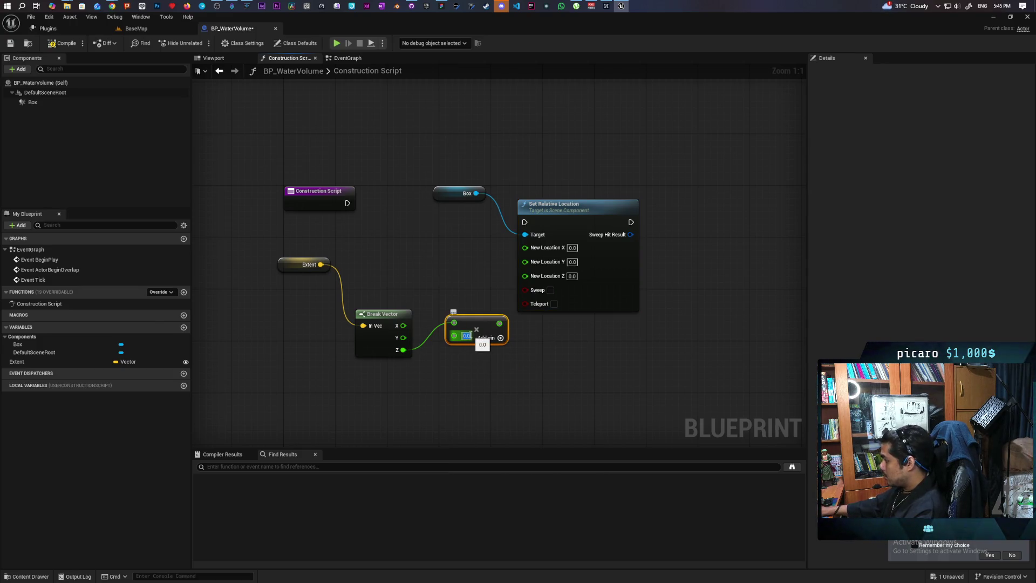
type("-1")
key("Return")
left_click_drag(507, 324, 525, 276)
mouse_move(347, 203)
left_mouse_down()
mouse_move(556, 231)
mouse_move(520, 226)
left_mouse_up()
left_click(346, 207)
left_click_drag(348, 203, 524, 222)
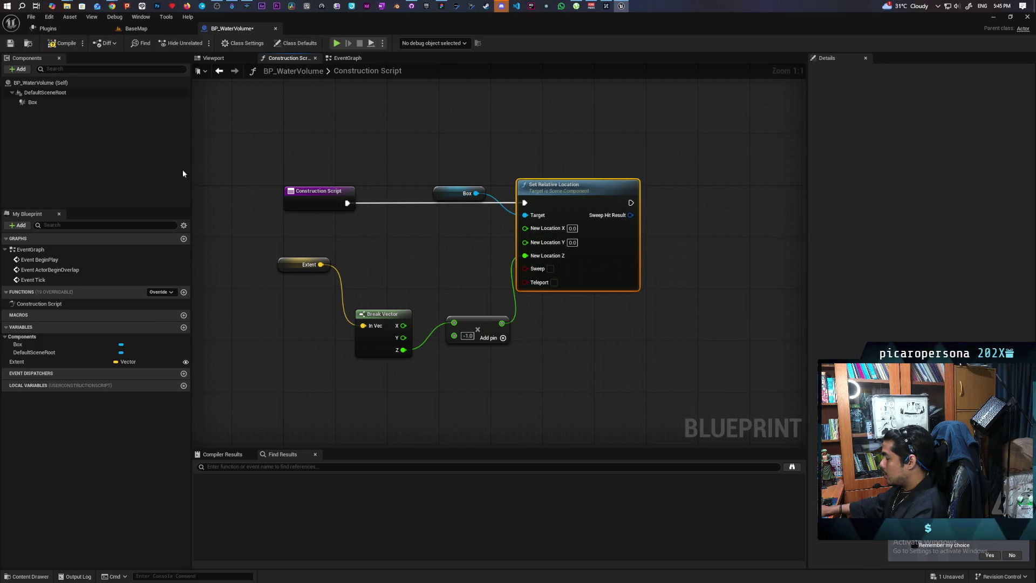
Step: Add Set Box Extent on Box fed by Extent, run after Set Relative Location, and save
left_click(33, 102)
mouse_move(32, 102)
left_mouse_down()
mouse_move(598, 145)
mouse_move(620, 148)
mouse_move(653, 181)
left_mouse_up()
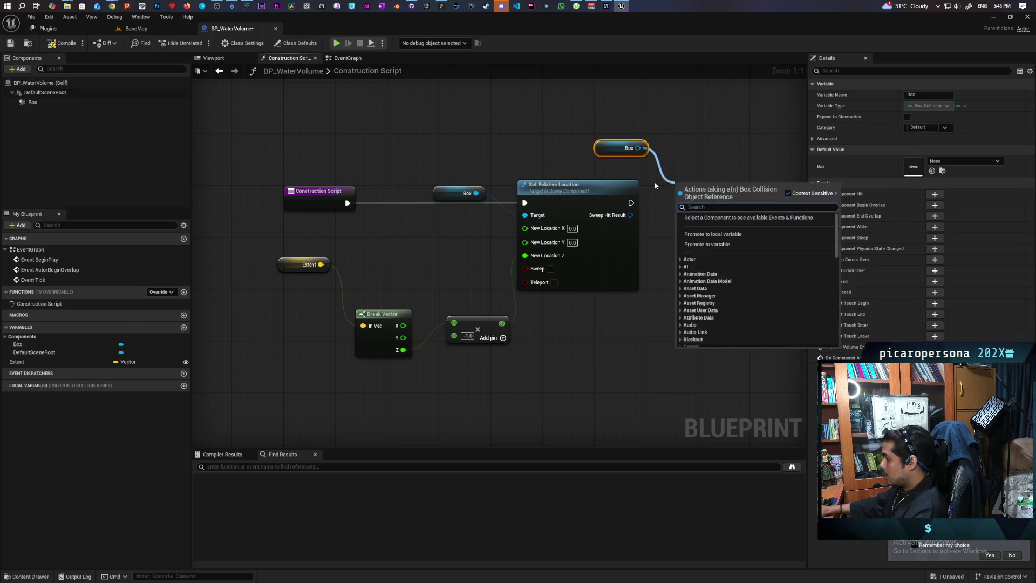
type("set box en")
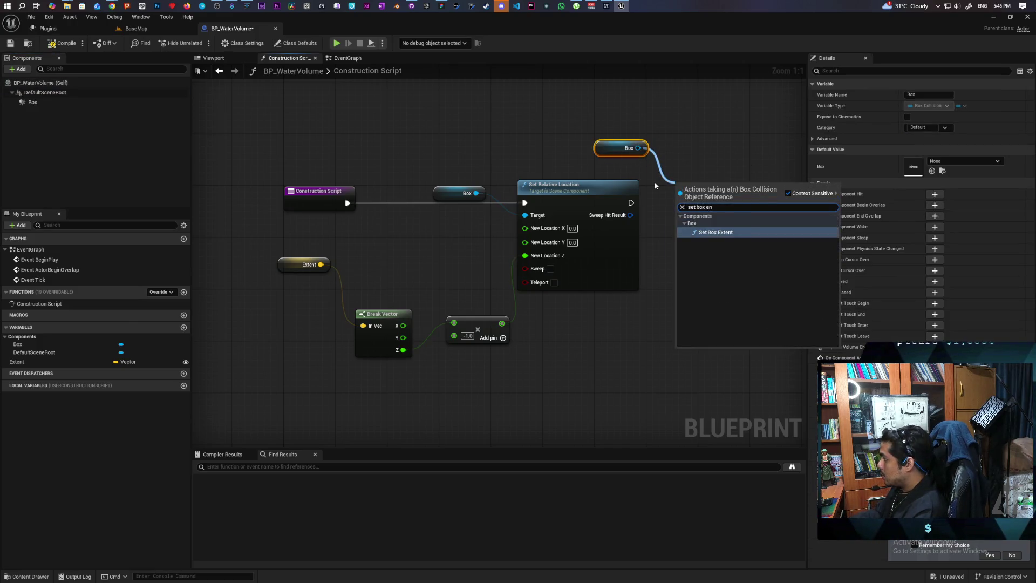
key("Return")
left_click_drag(324, 264, 680, 233)
mouse_move(631, 202)
left_mouse_down()
mouse_move(681, 209)
mouse_move(714, 196)
left_mouse_up()
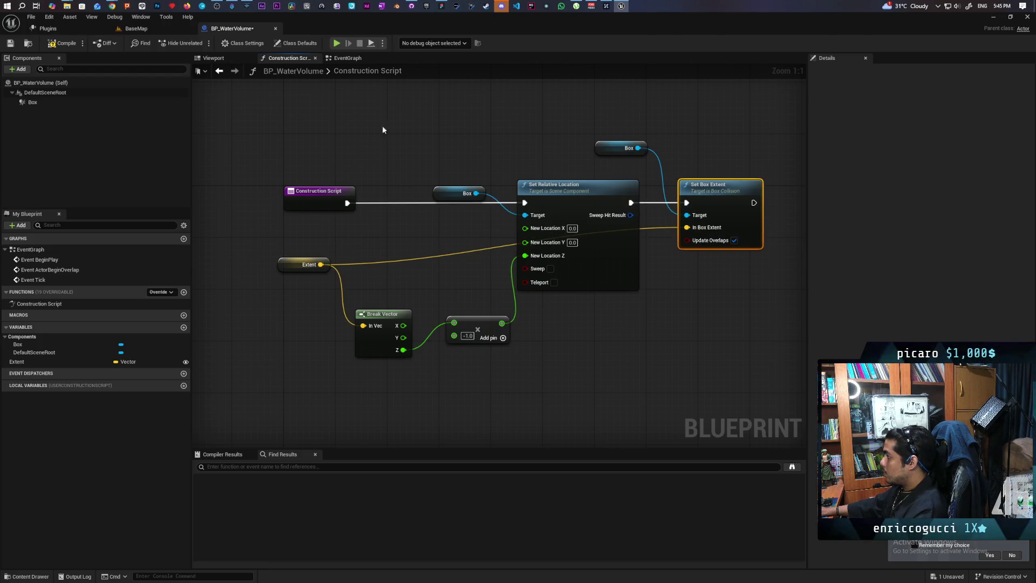
key("ctrl+s")
left_click(221, 71)
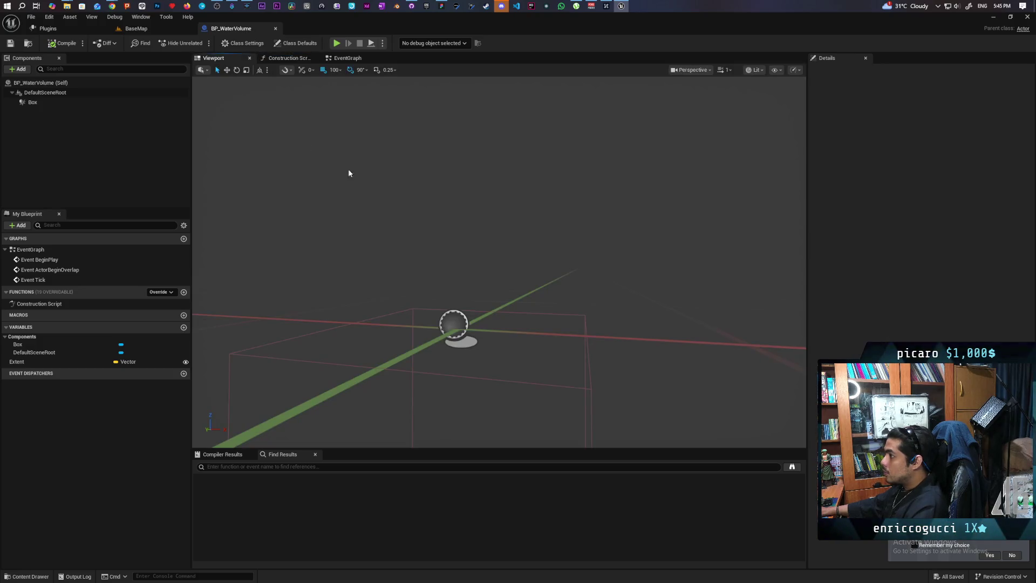
left_click(135, 29)
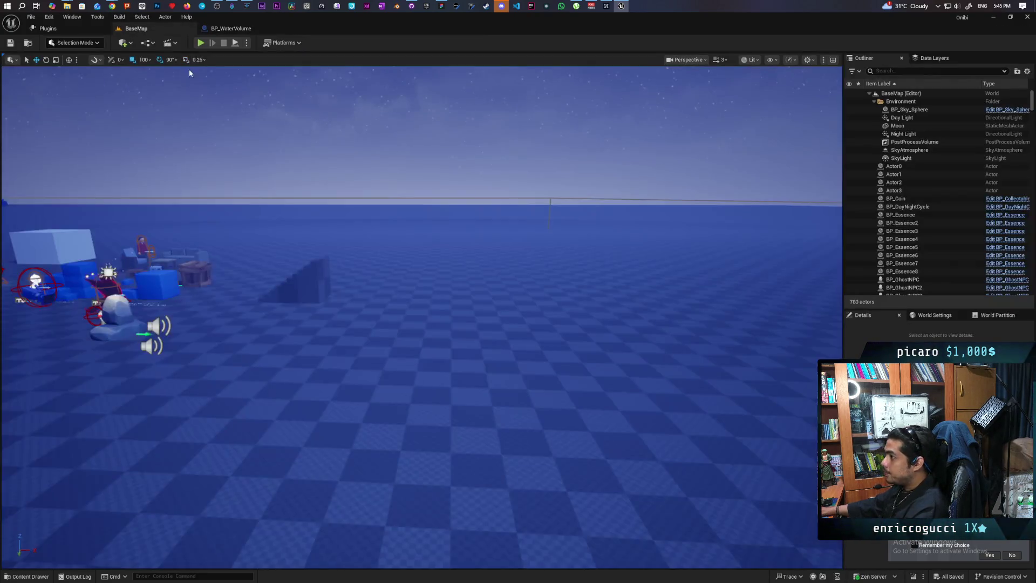
left_click(52, 555)
left_click(27, 577)
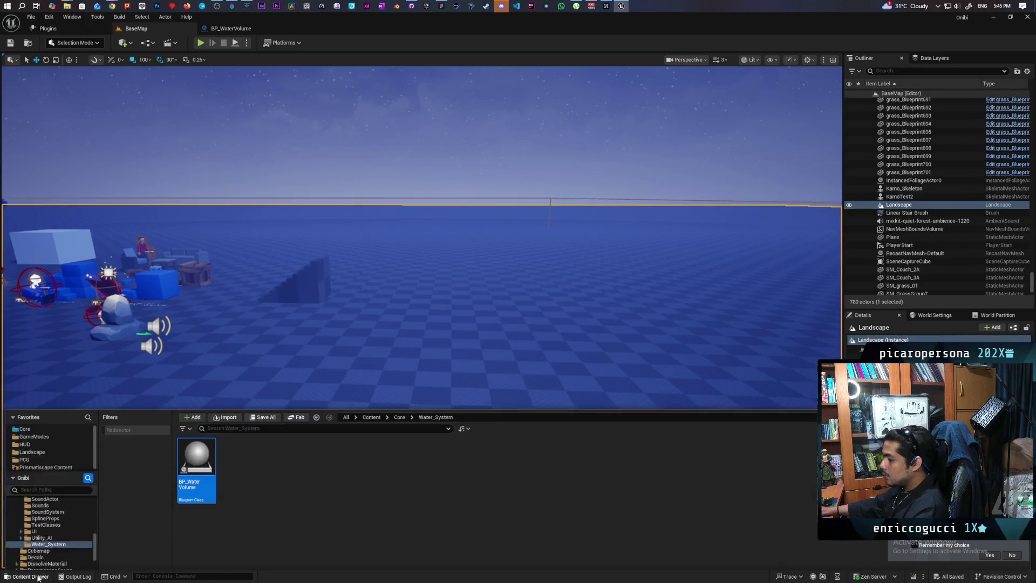
mouse_move(393, 314)
left_mouse_down()
mouse_move(389, 296)
mouse_move(413, 359)
mouse_move(438, 334)
mouse_move(411, 312)
left_mouse_up()
key("f")
scroll(420, 318, "down", 5)
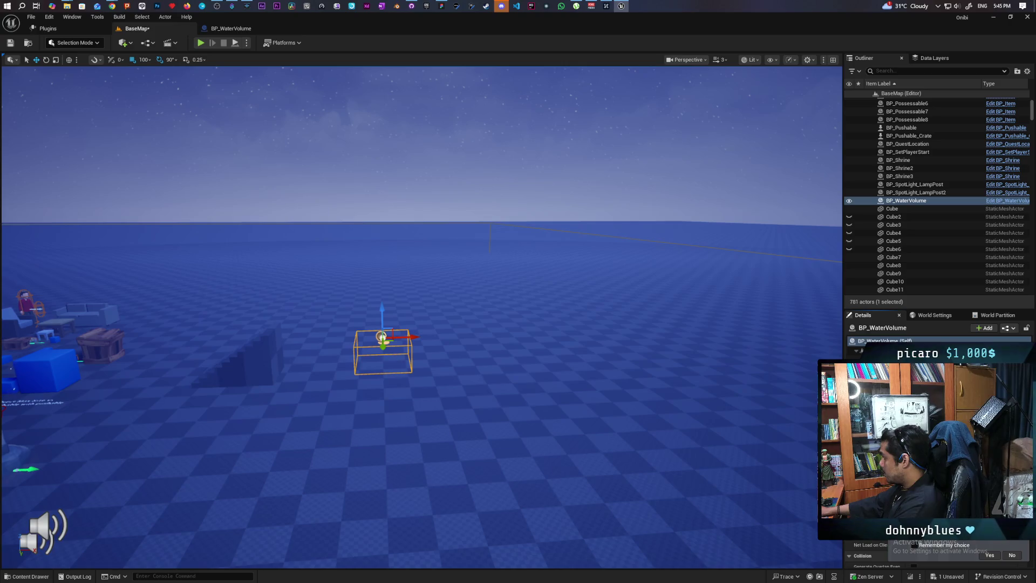
Step: Scale the water volume in BaseMap wider and deeper, checking it from another angle
left_click_drag(446, 399, 803, 411)
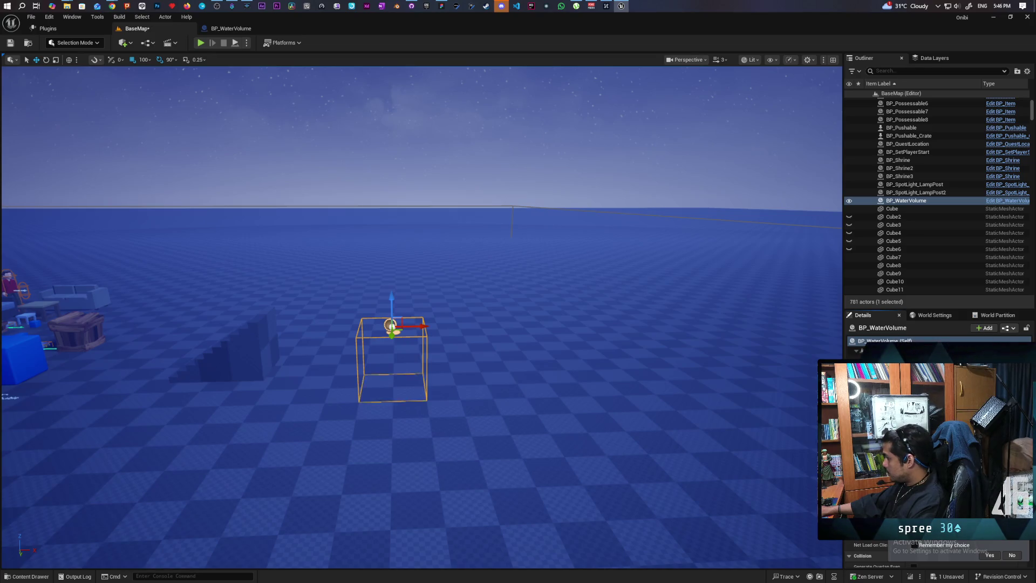
key("Return")
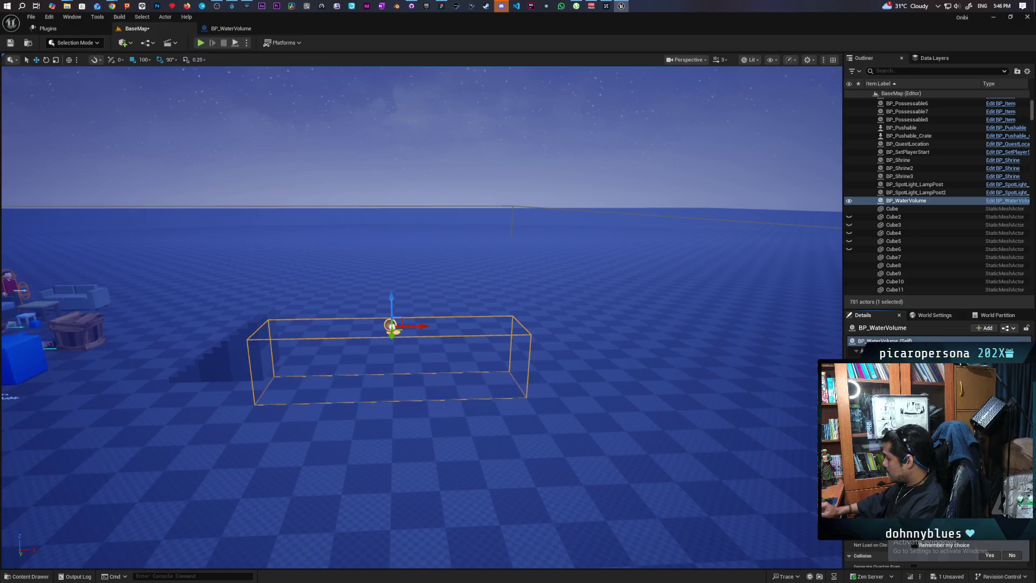
mouse_move(391, 437)
left_mouse_down()
mouse_move(410, 426)
mouse_move(411, 398)
mouse_move(376, 377)
left_mouse_up()
left_click_drag(619, 429, 619, 429)
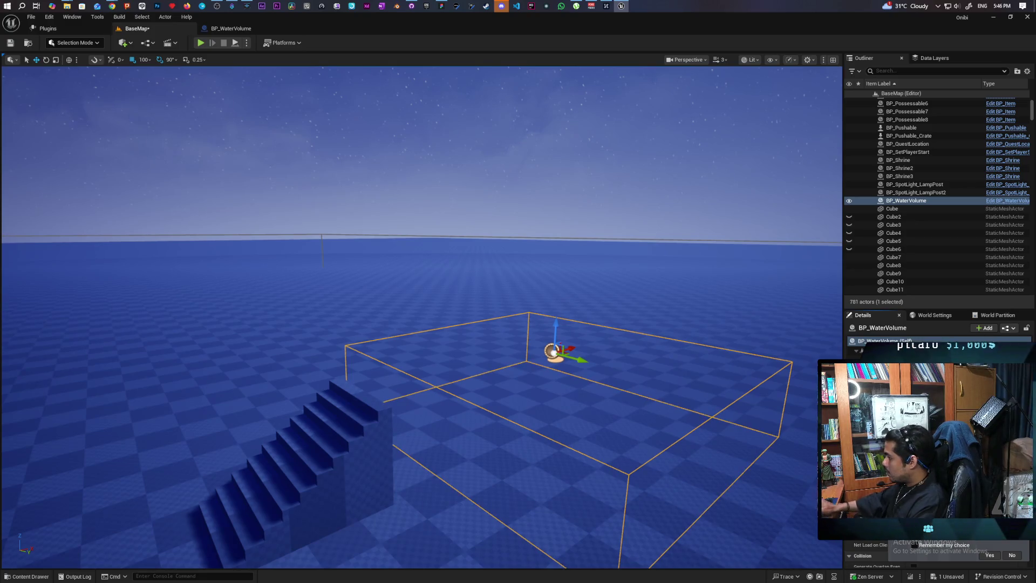
left_click_drag(577, 320, 578, 320)
Step: Save the BaseMap level with the enlarged water volume
key("ctrl+s")
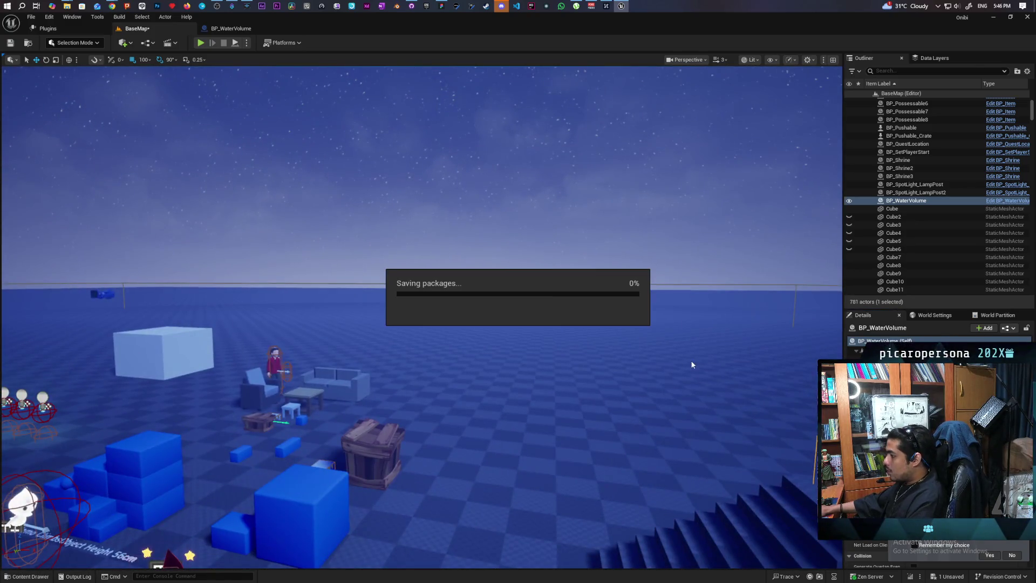
left_click_drag(696, 393, 696, 393)
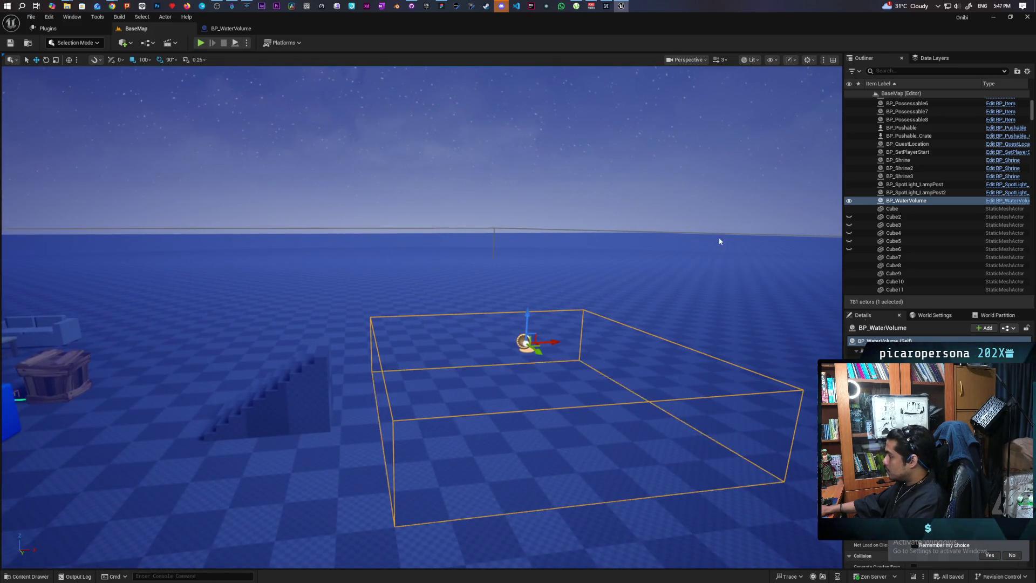
left_click(231, 28)
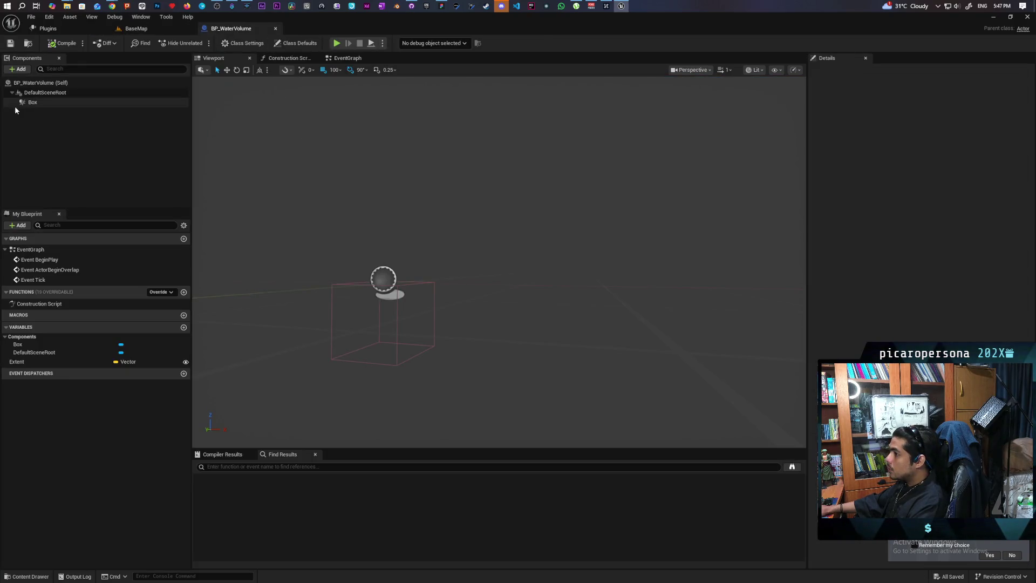
Step: Add a Plane component under DefaultSceneRoot in BP_WaterVolume
left_click(37, 93)
left_click(21, 69)
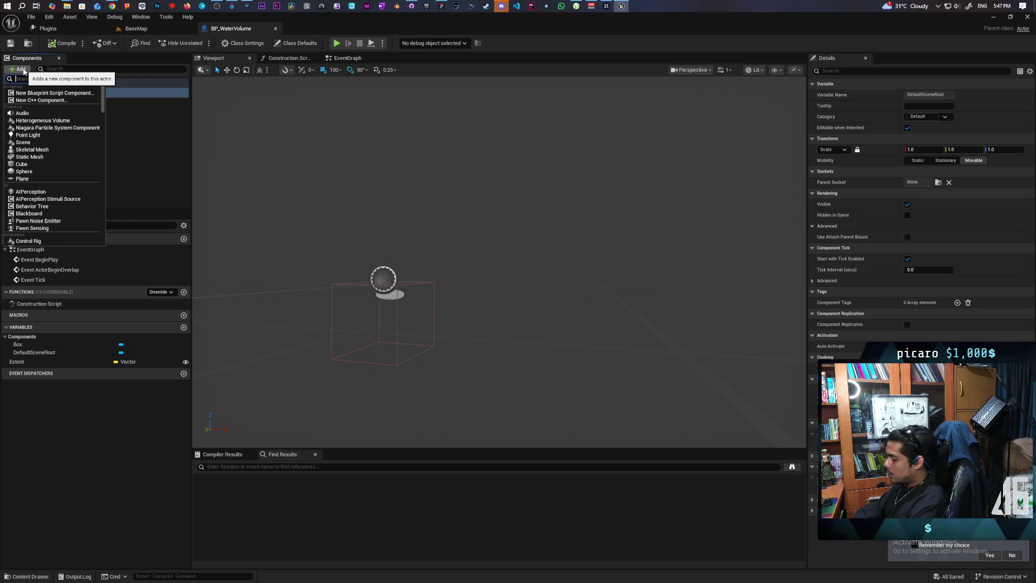
left_click(41, 93)
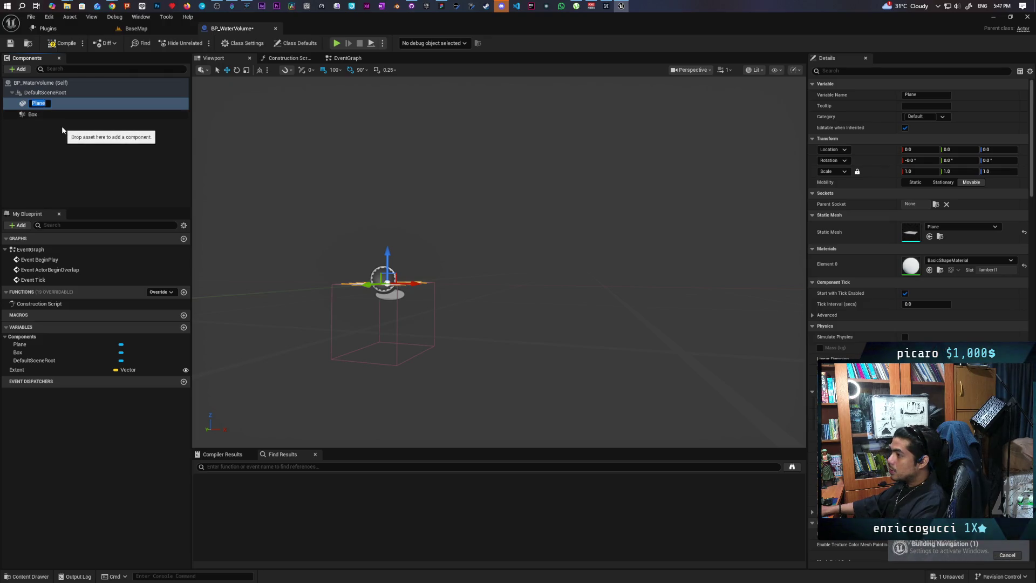
left_click(323, 247)
mouse_move(324, 247)
left_mouse_down()
mouse_move(345, 269)
mouse_move(367, 259)
left_mouse_up()
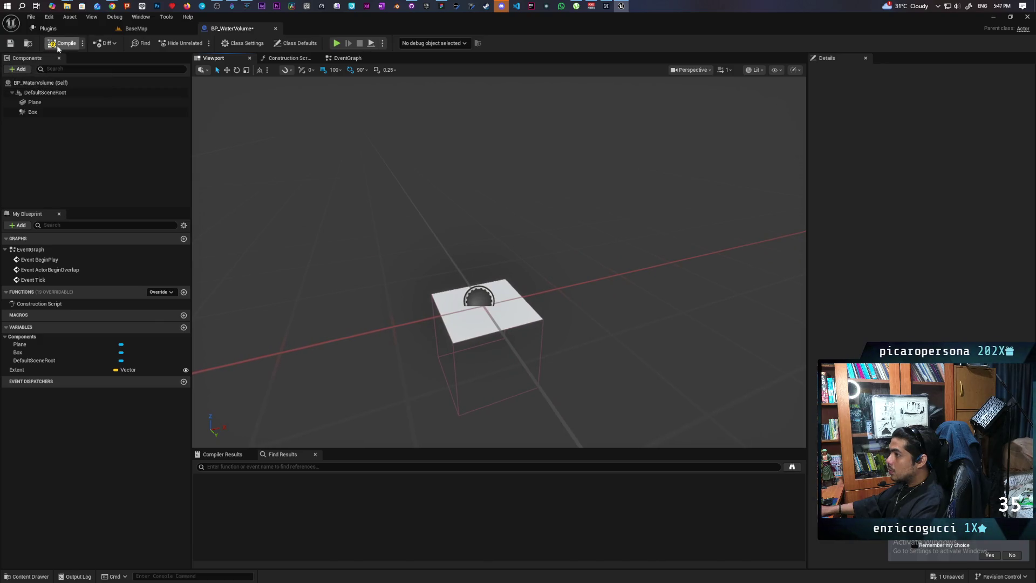
Step: Keep the Box extent at 32 by discarding an edit, then compile and save the blueprint
left_click(46, 112)
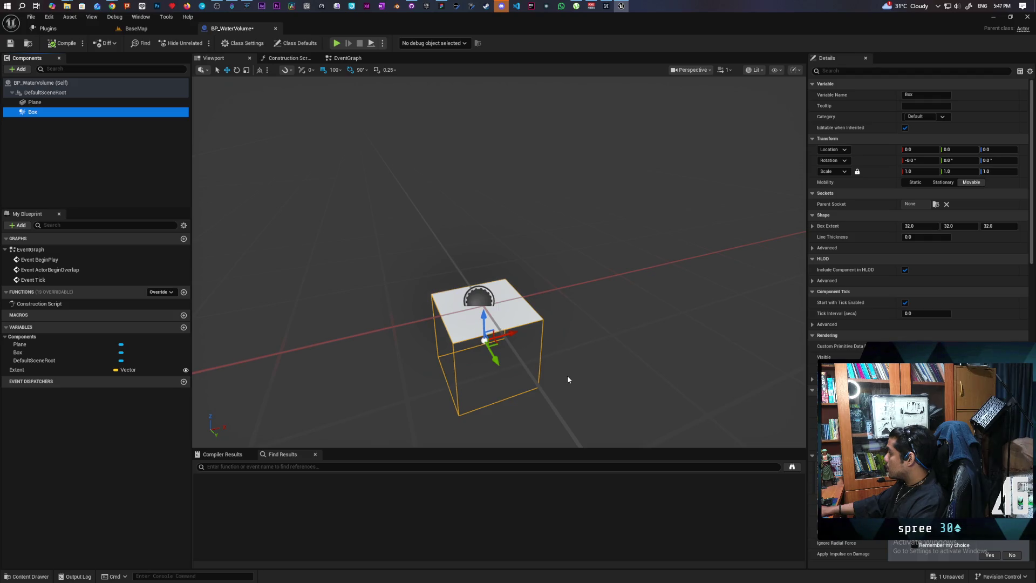
left_click_drag(916, 226, 958, 223)
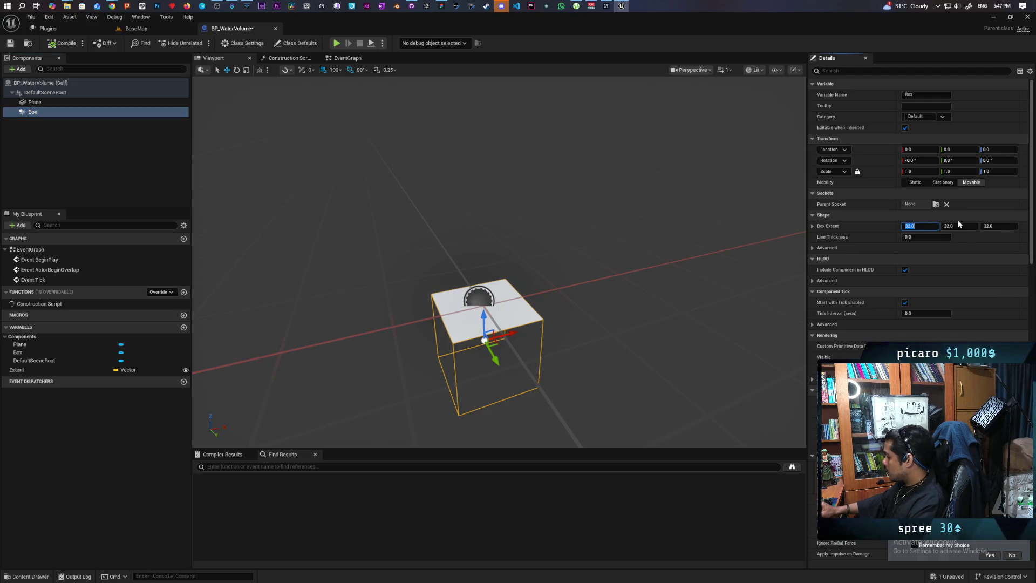
key("Return")
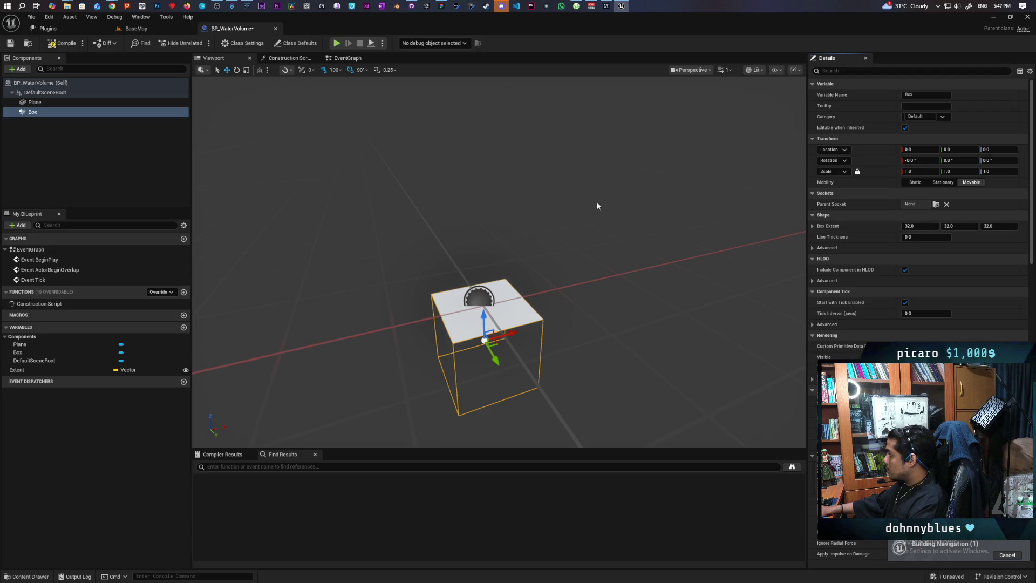
left_click(11, 43)
left_click(34, 59)
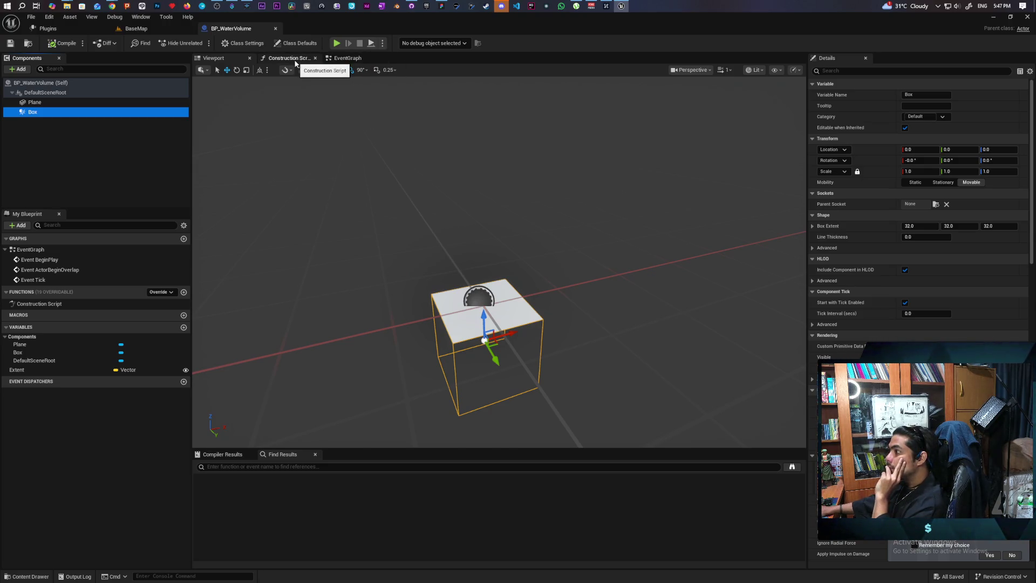
Step: Back in BaseMap, use undo and redo to restore the wide, flat water volume
left_click(158, 30)
mouse_move(249, 164)
left_mouse_down()
mouse_move(253, 184)
mouse_move(251, 165)
left_mouse_up()
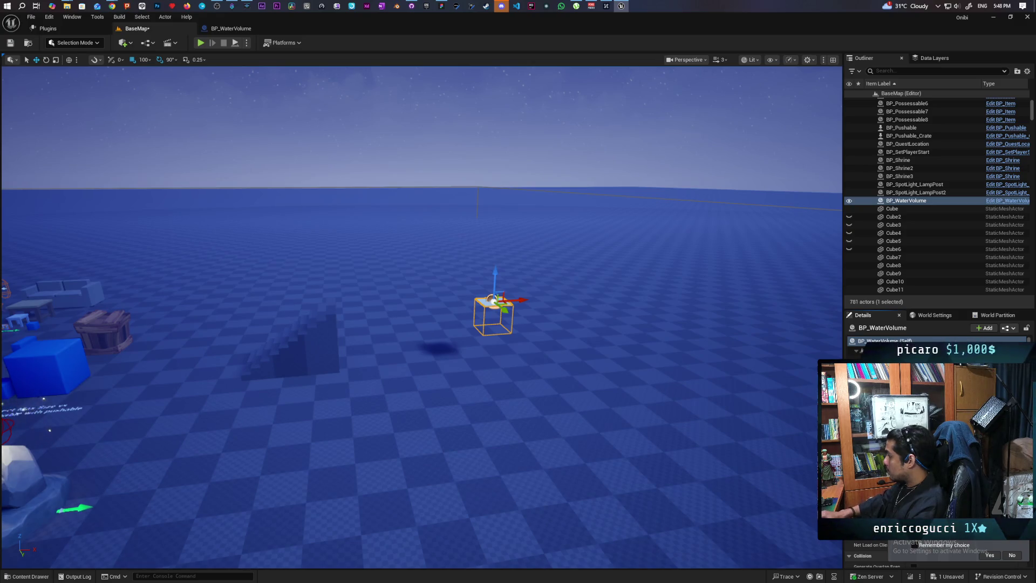
key("ctrl+z")
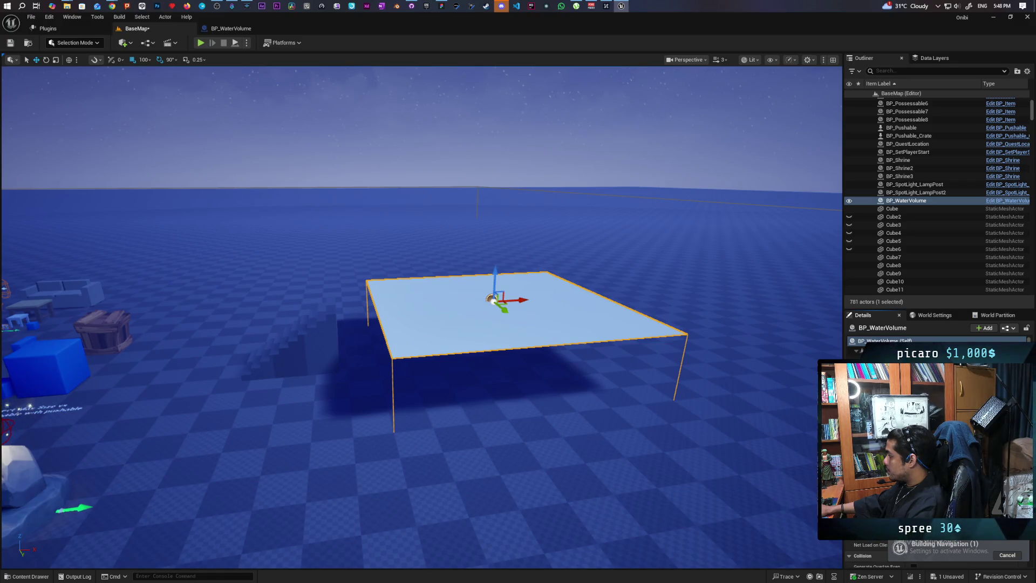
key("ctrl+z")
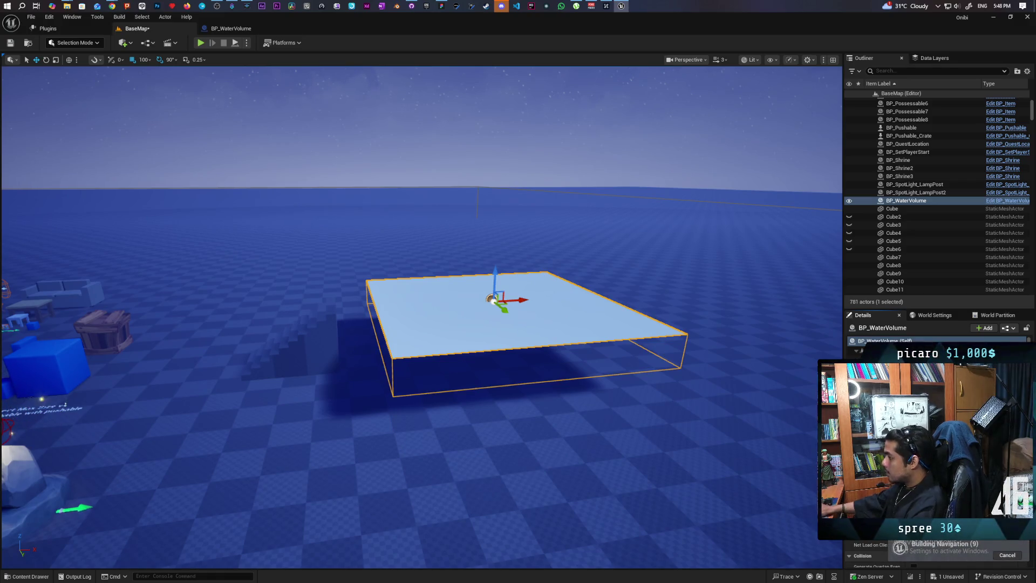
key("ctrl+y")
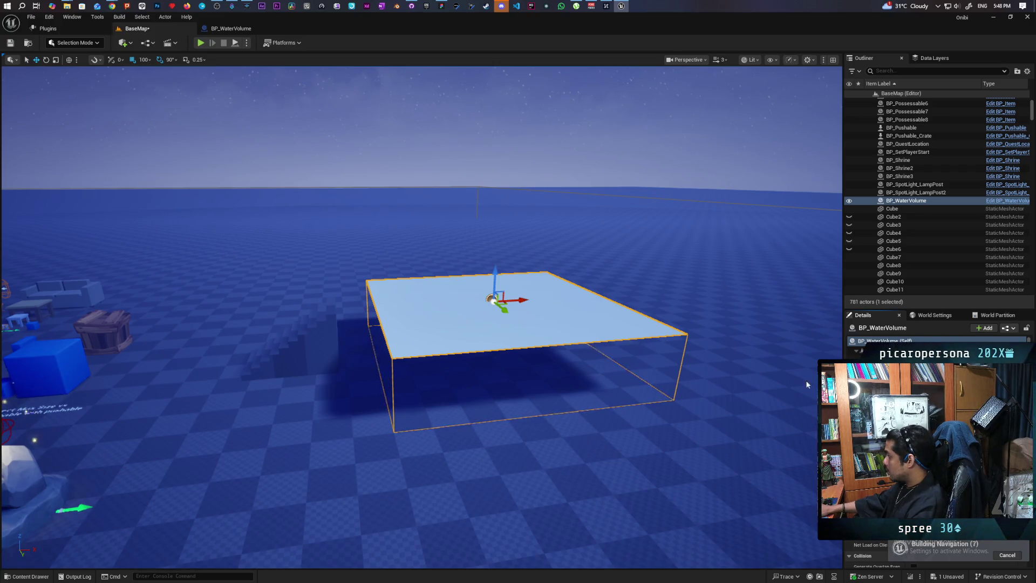
Step: Save BaseMap, then select a water volume component and open its context options
key("ctrl+s")
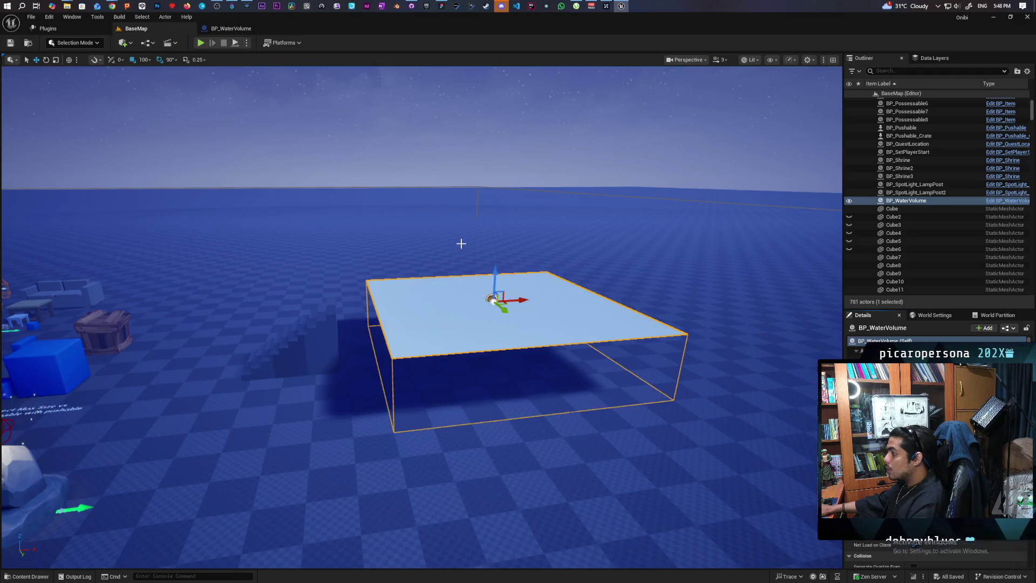
scroll(510, 271, "up", 5)
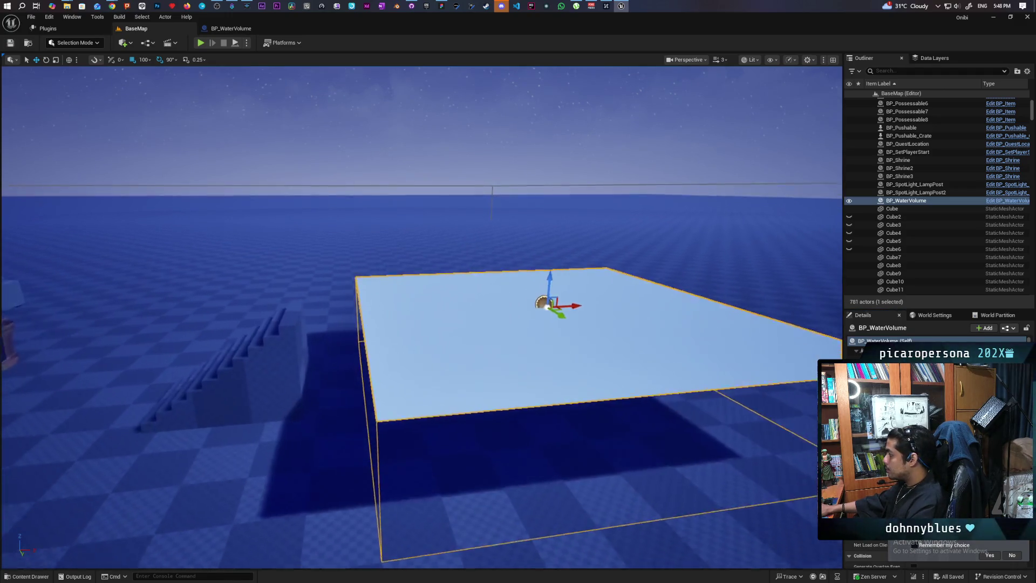
left_click(885, 348)
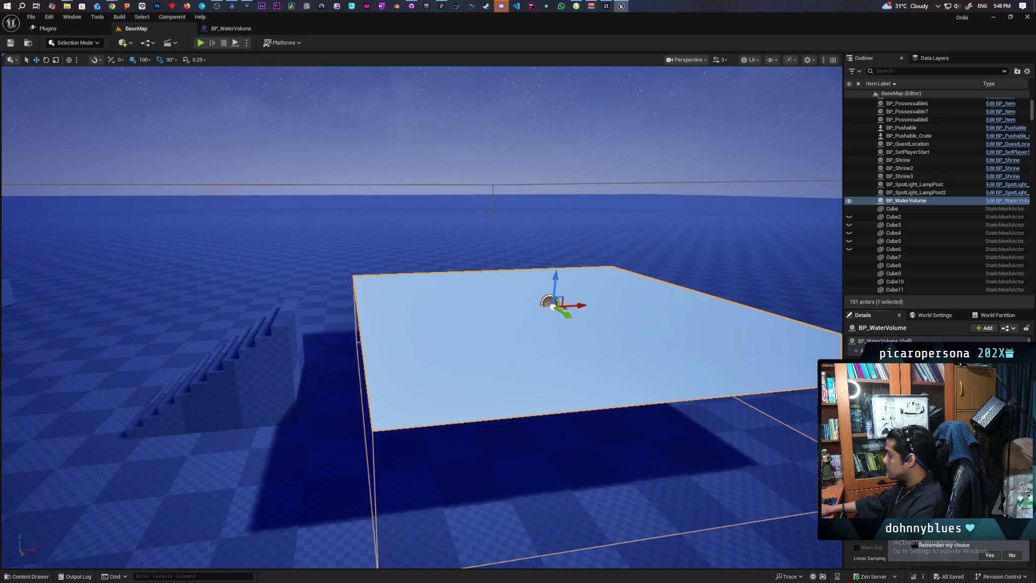
right_click(917, 305)
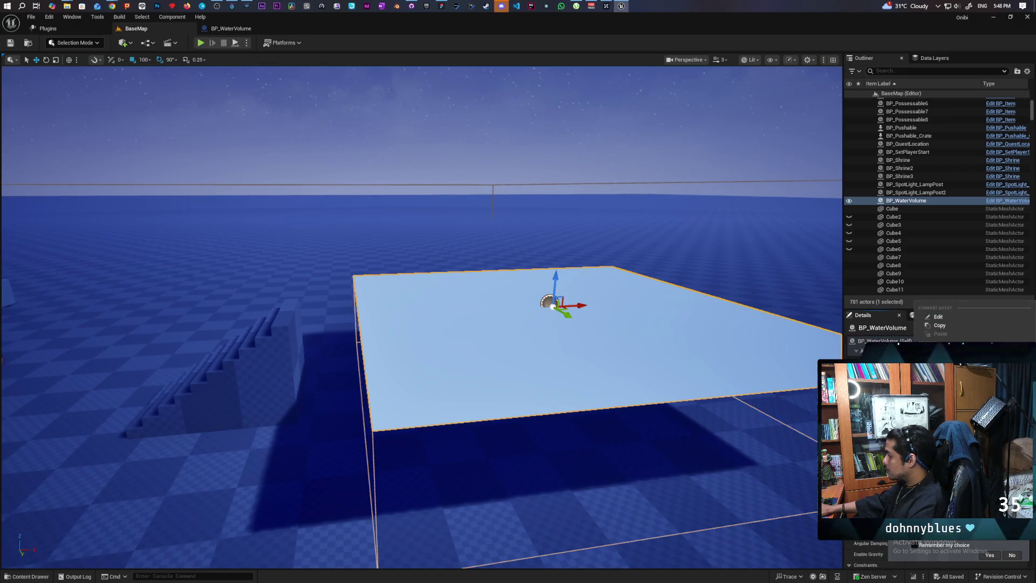